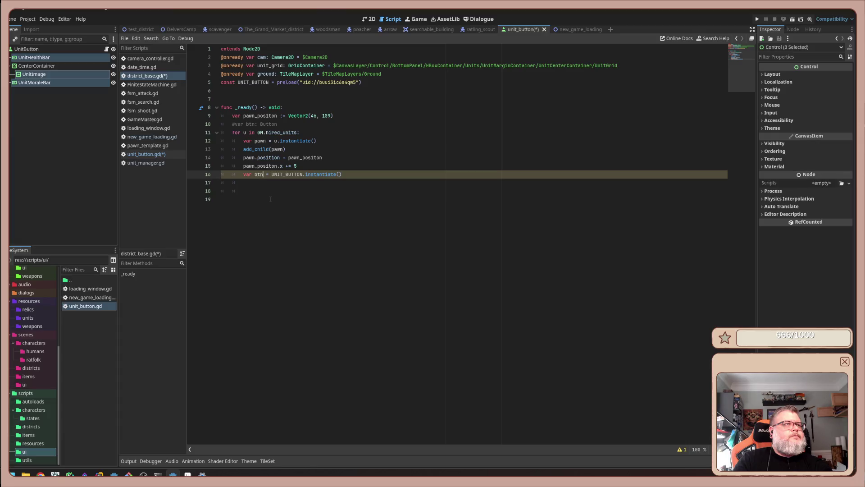
type(":")
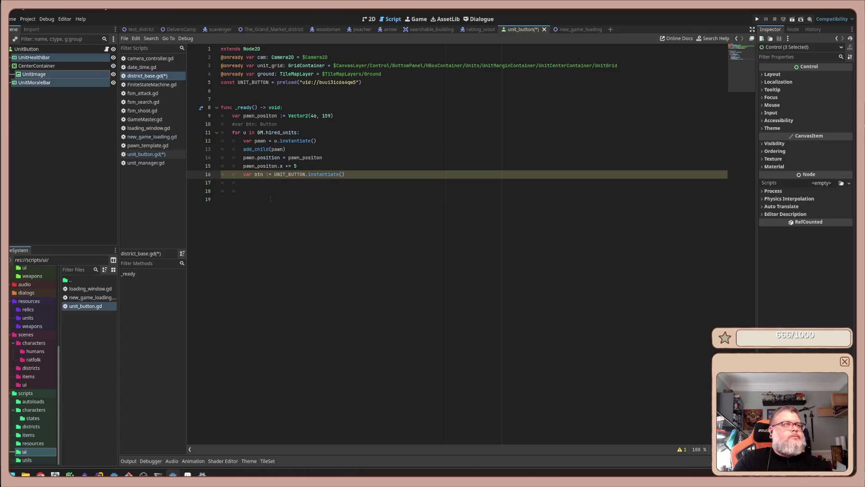
Move down to the line where the button's health bar value will be assigned.
key("Down")
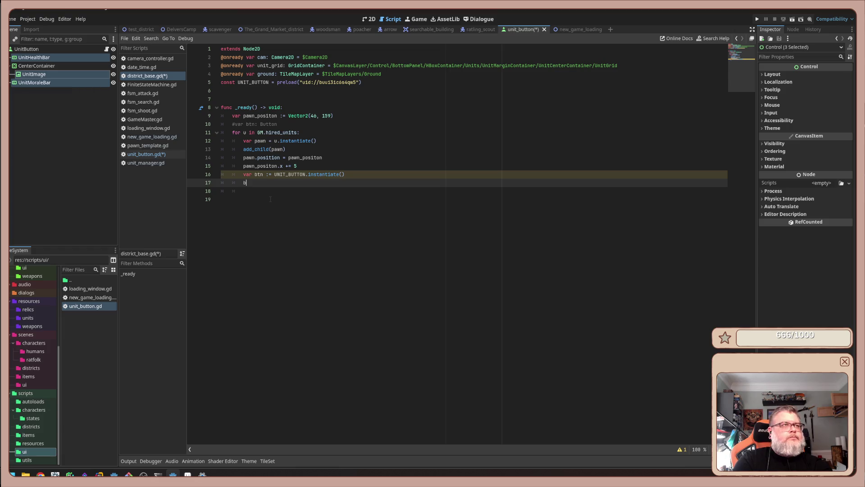
type("btn.")
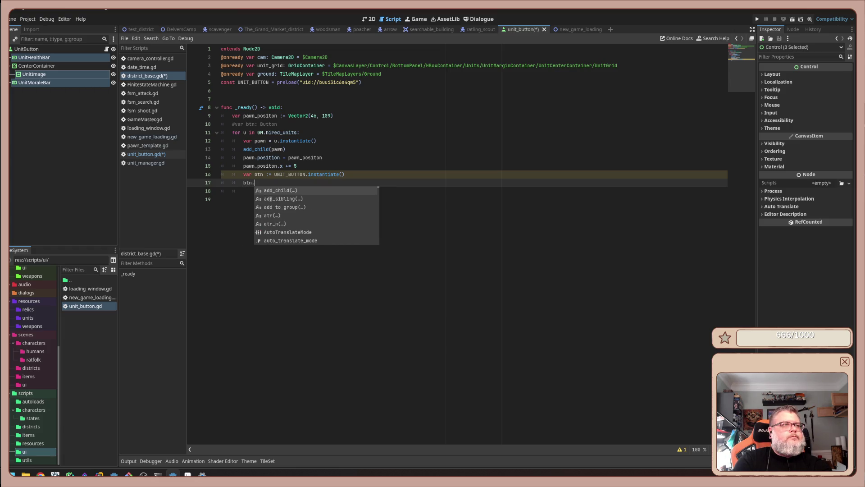
type("u")
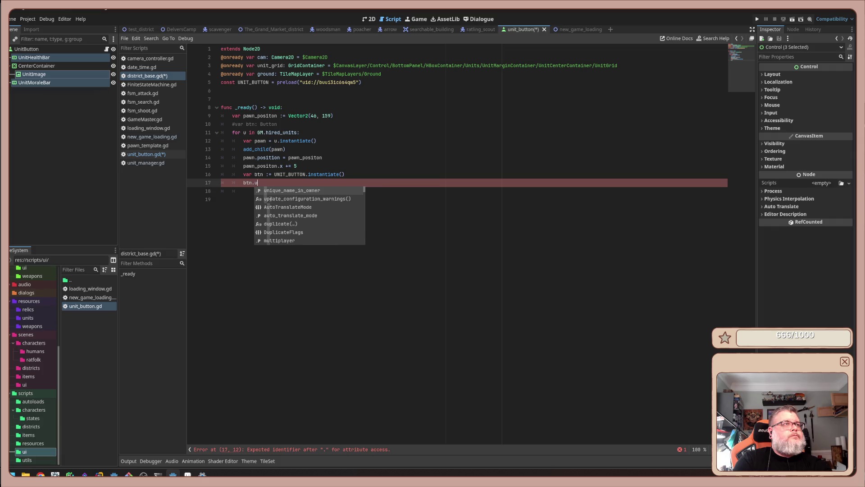
type("nit")
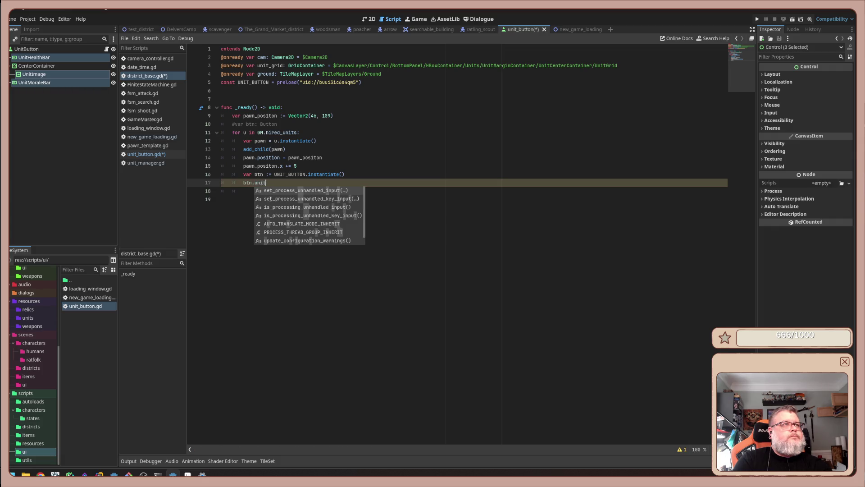
type("_healt")
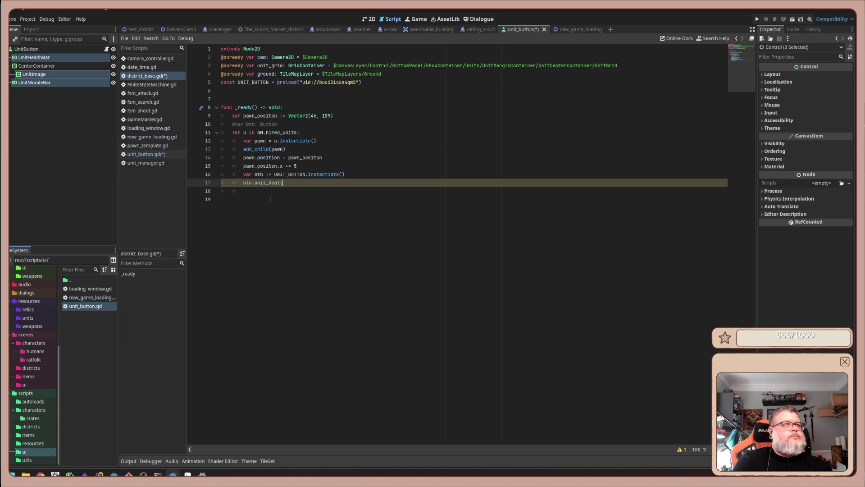
type("h_bar")
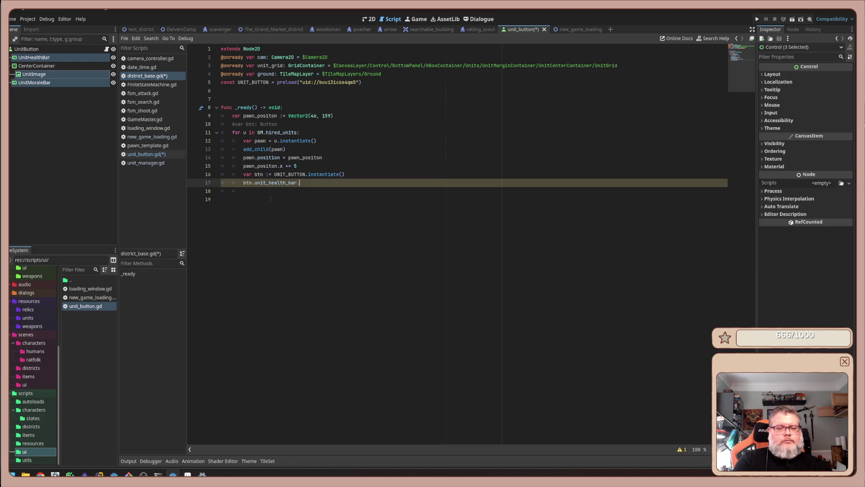
type(".valu")
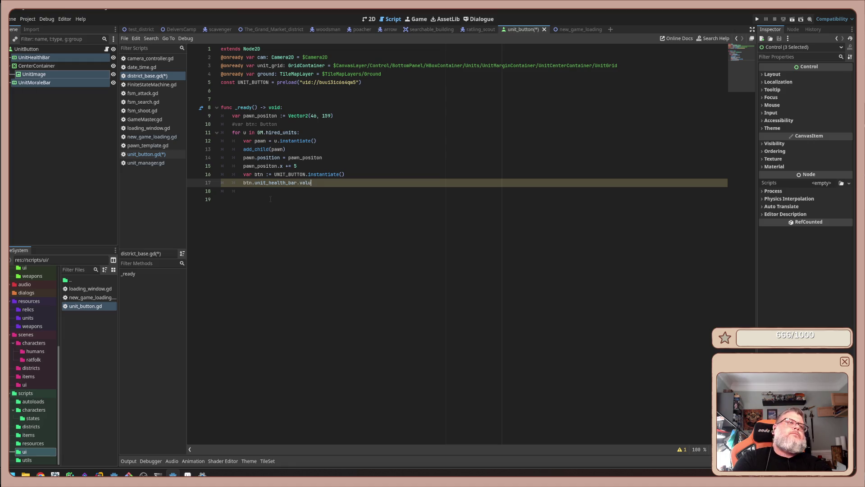
type("e = ")
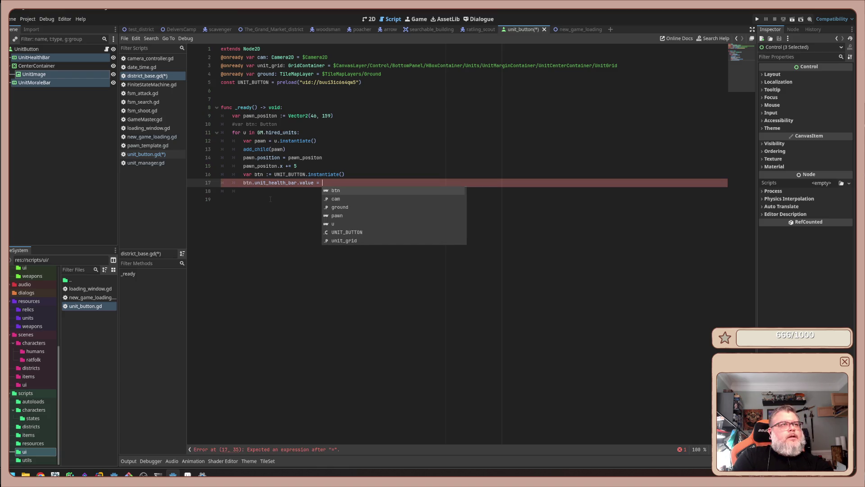
type("pawn")
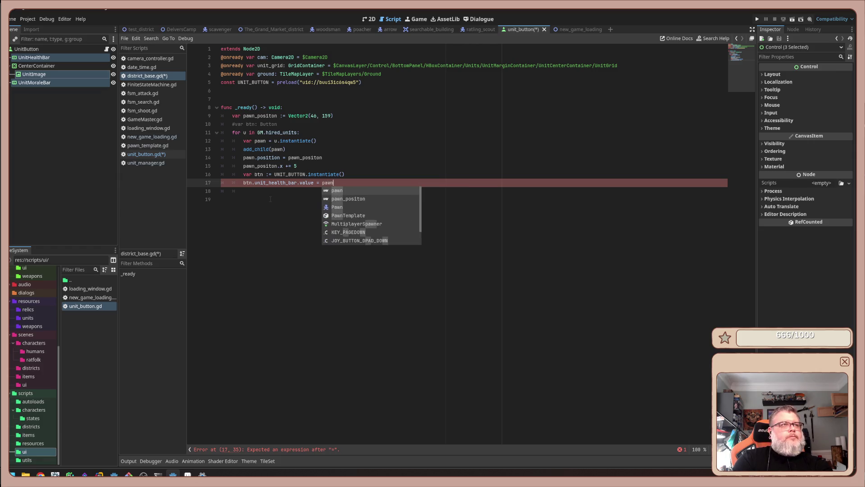
type(".hit")
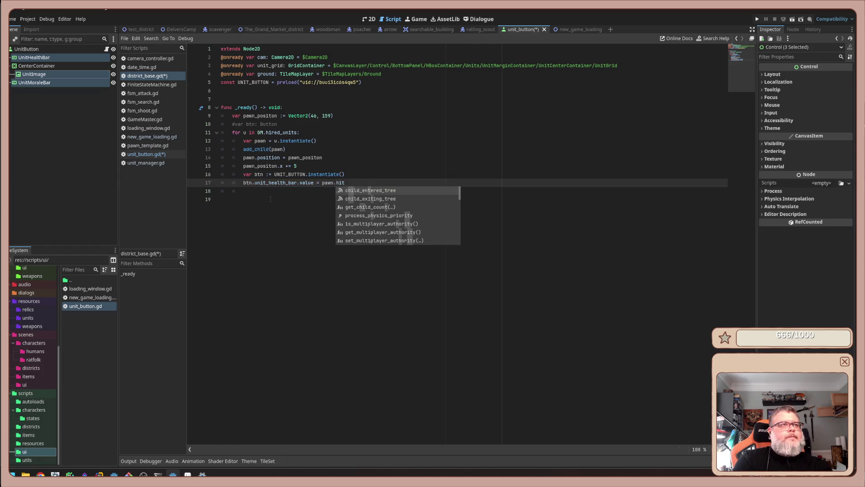
type("_po")
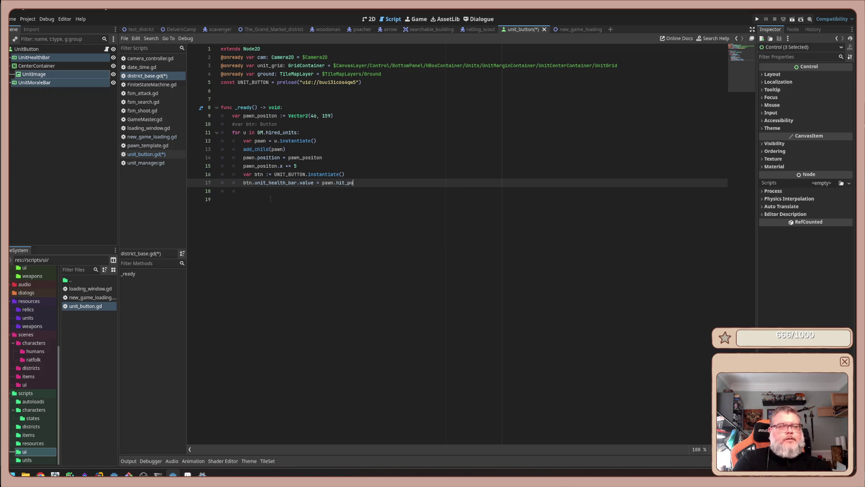
type("ints")
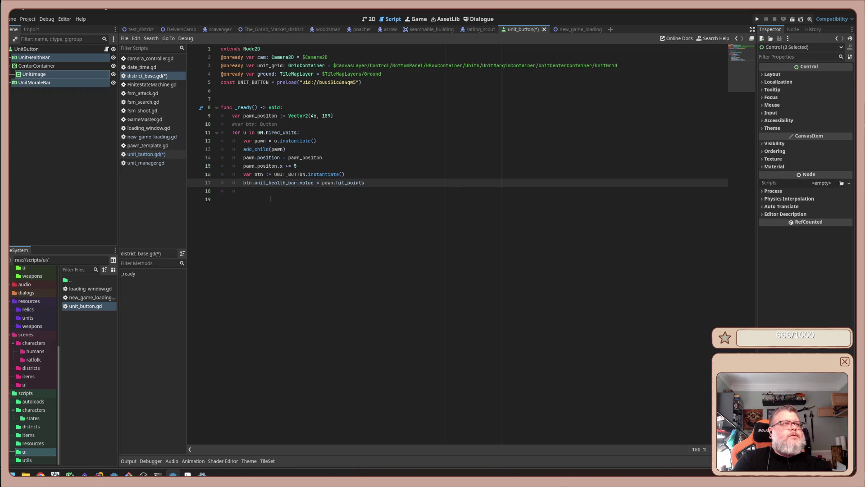
Declare the loop's pawn variable with the explicit type Pawn.
key("Up")
key("Up")
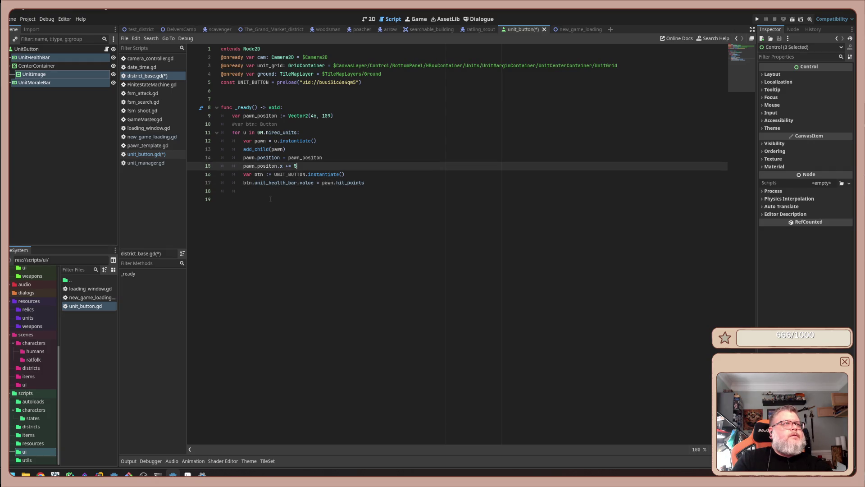
key("Up")
key("Up")
key("Up")
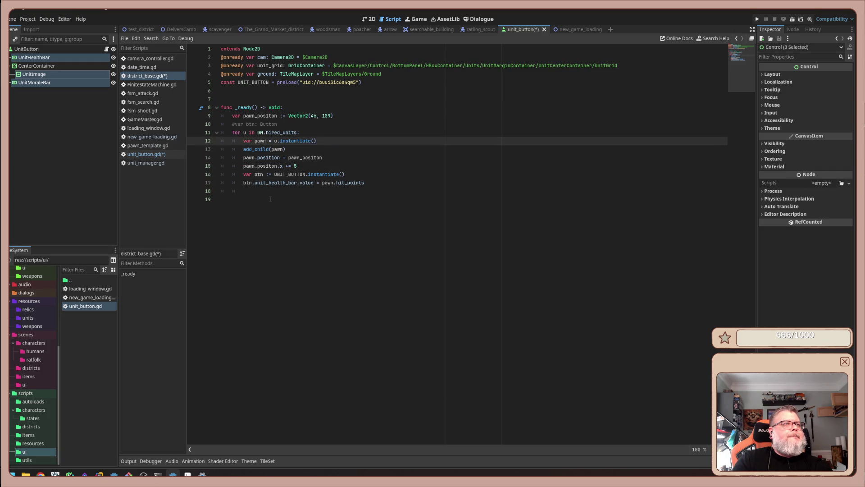
key("ctrl+Left")
key("ctrl+Left")
key("ctrl+Left")
type(":")
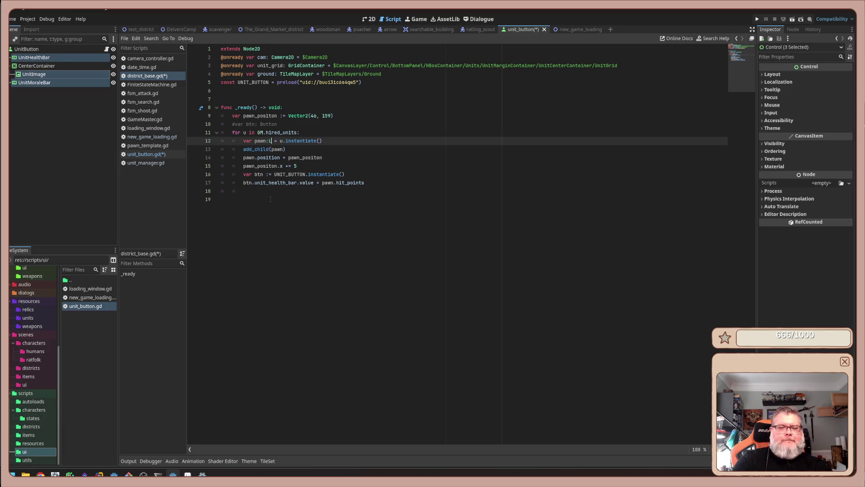
type("L")
key("BackSpace")
type("PO")
key("BackSpace")
type("awn")
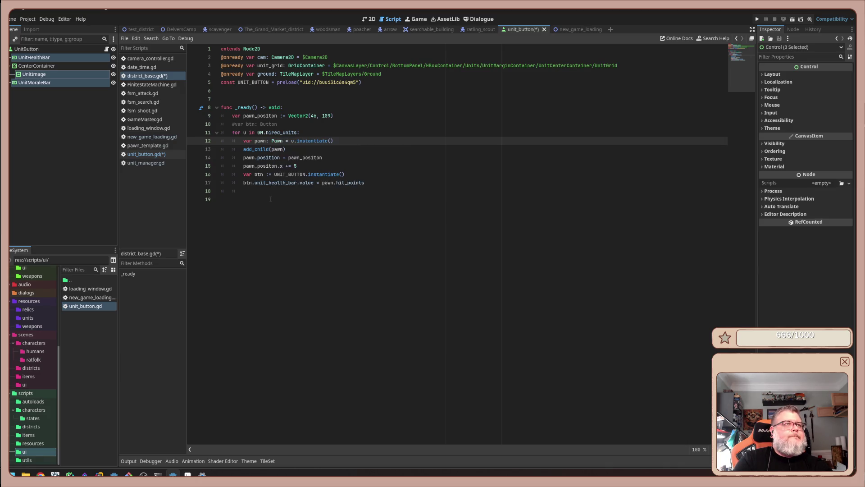
Recomplete pawn.hit_points on the health bar value line and start a new line below it.
key("Down")
key("Down")
key("Down")
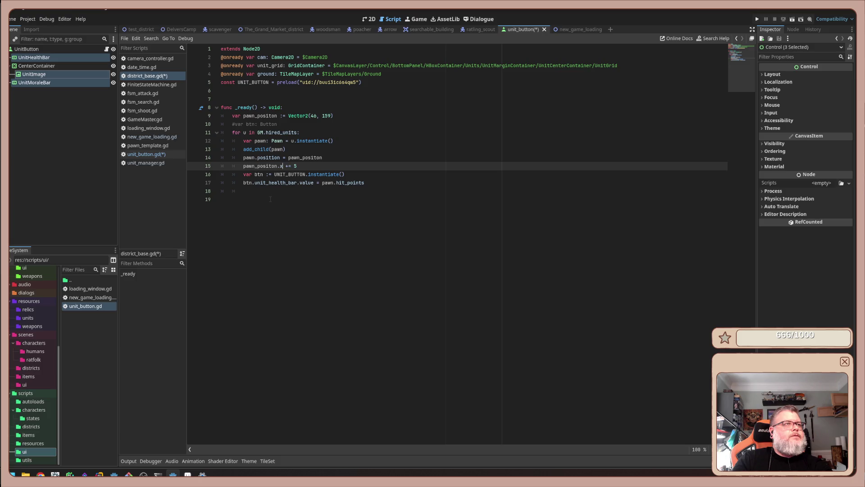
key("Down")
key("Down")
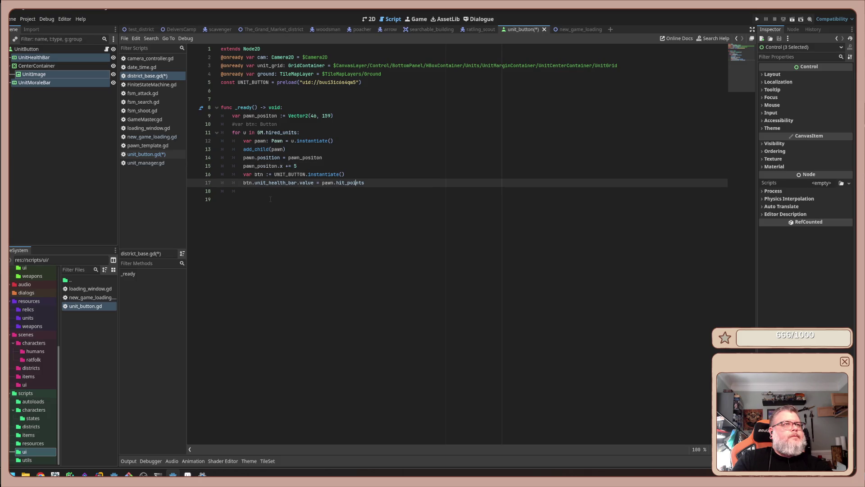
key("BackSpace")
key("BackSpace")
key("BackSpace")
key("BackSpace")
key("BackSpace")
key("BackSpace")
key("BackSpace")
key("BackSpace")
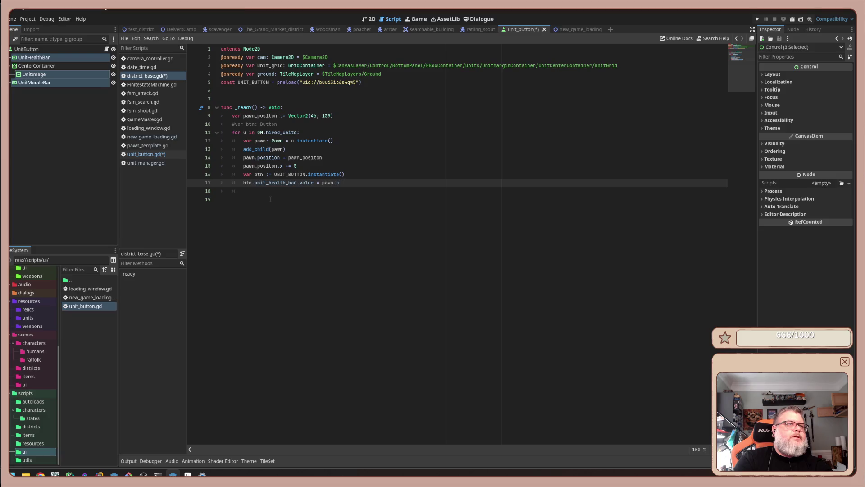
type(".hit")
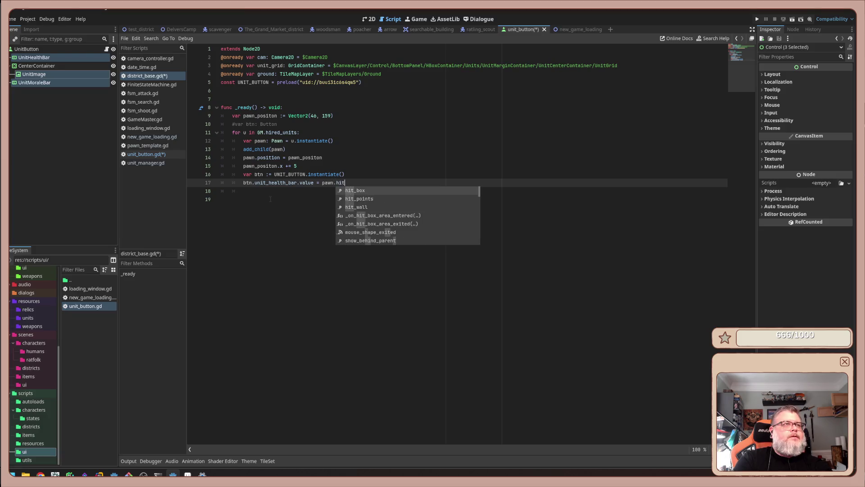
key("Down")
key("Return")
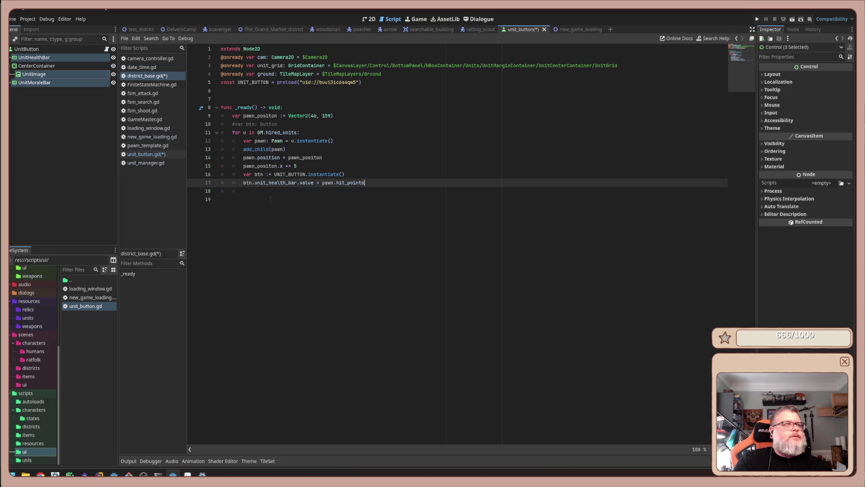
key("Return")
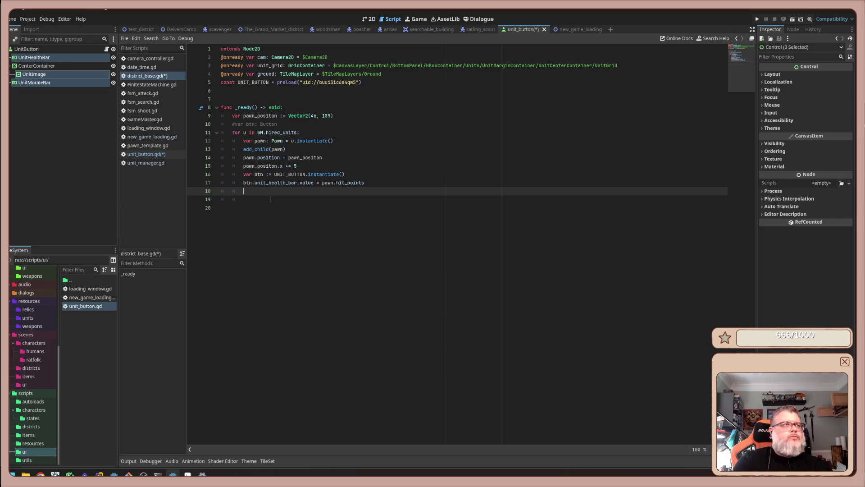
Save district_base.gd and begin the btn.unit_health line for the bar maximum.
key("ctrl+s")
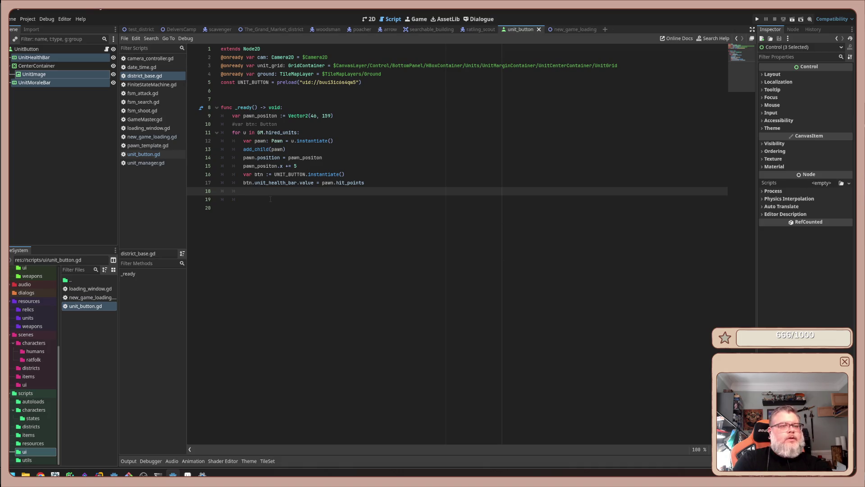
type("tn.u")
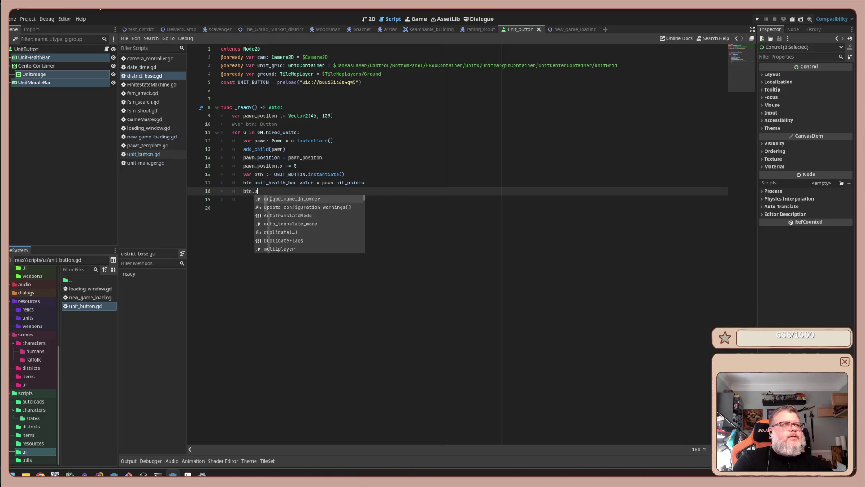
type("nit")
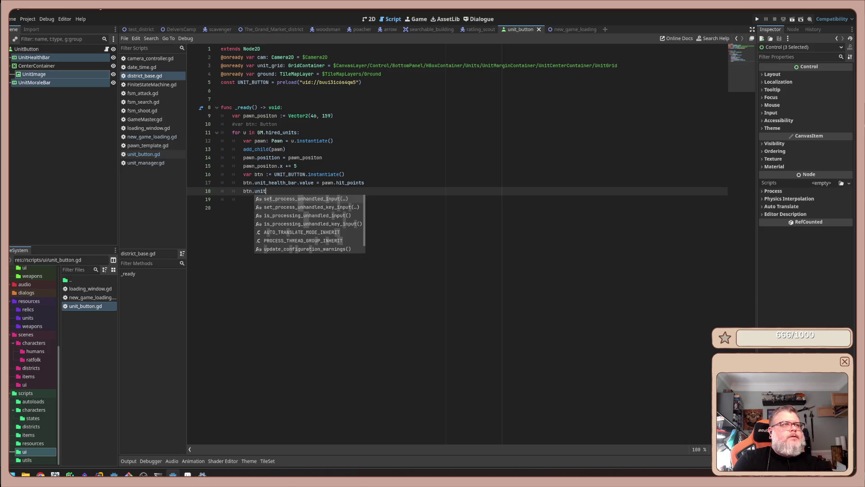
key("Escape")
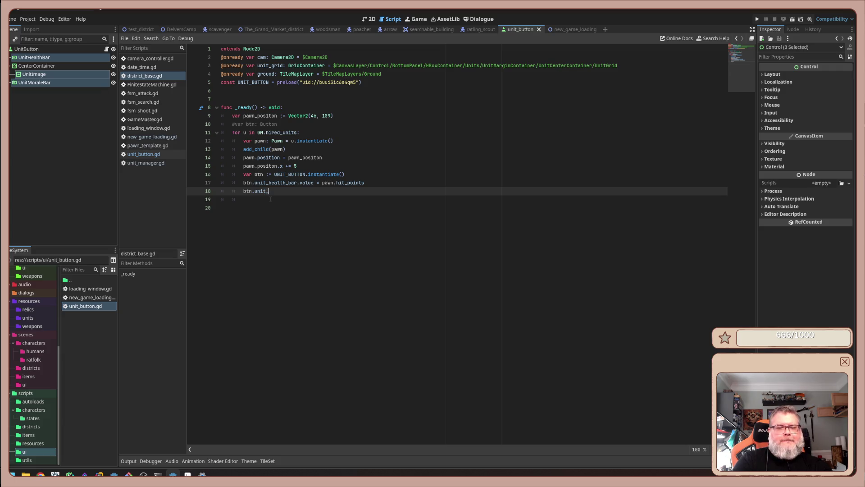
type("health")
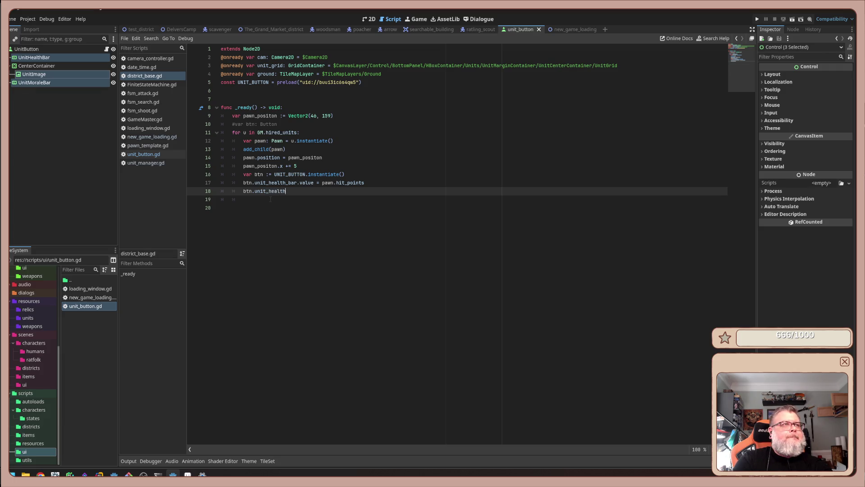
type("_bar.")
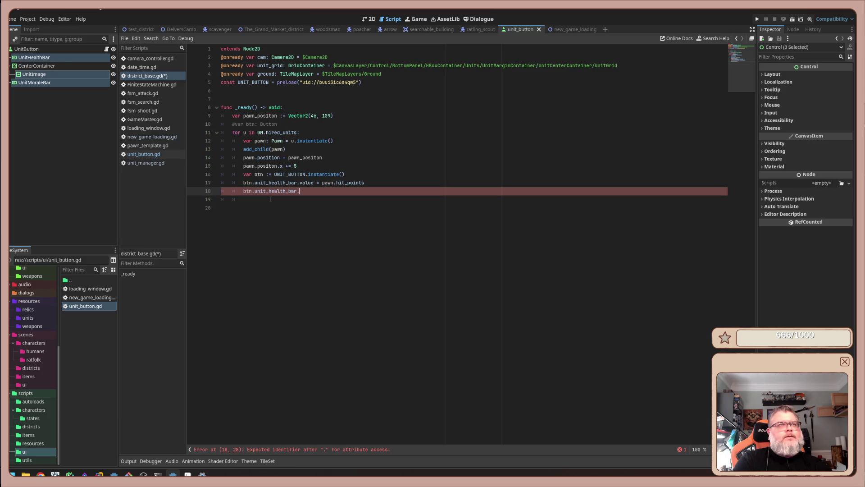
type("max")
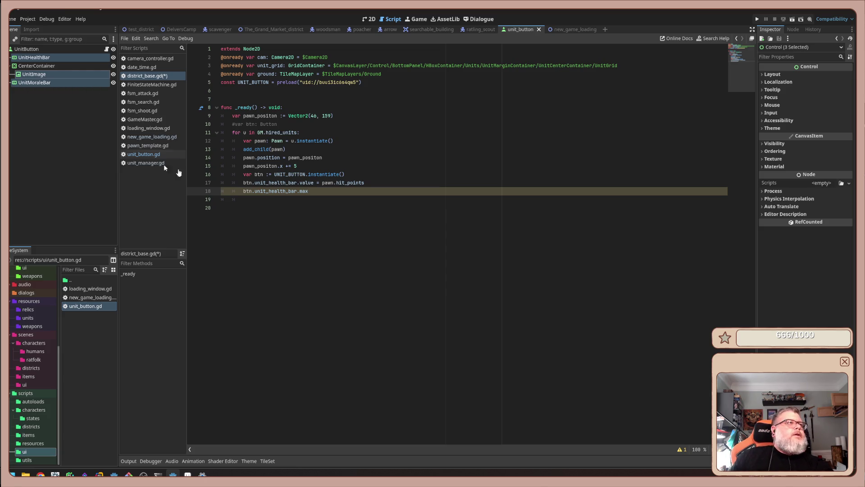
Set unit_health_bar.max_value to pawn.unit.hit_points, checking UnitHealthBar's range properties.
left_click(37, 57)
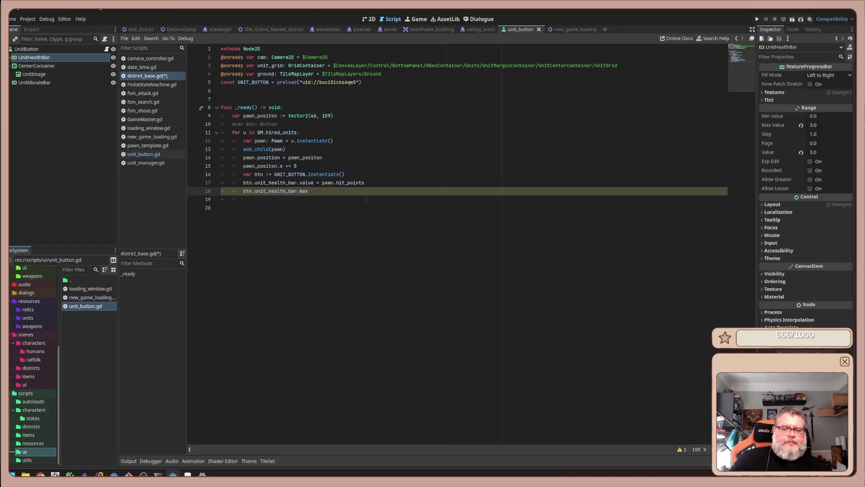
type("_value ")
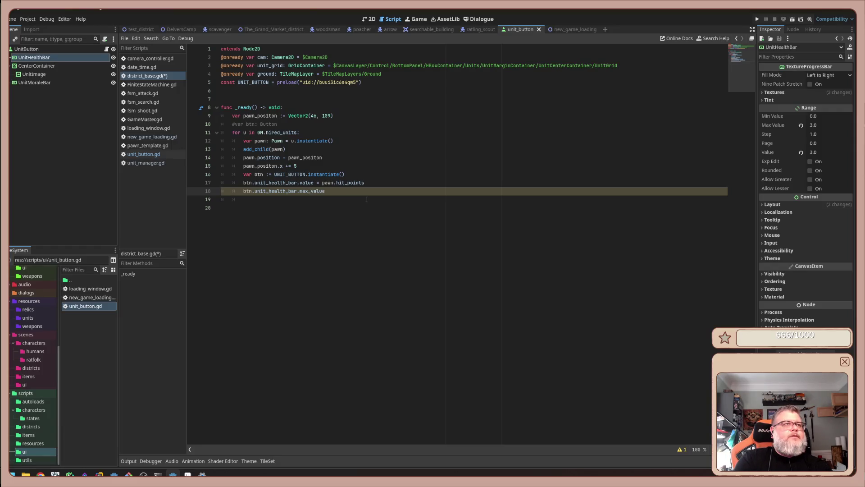
type("= ")
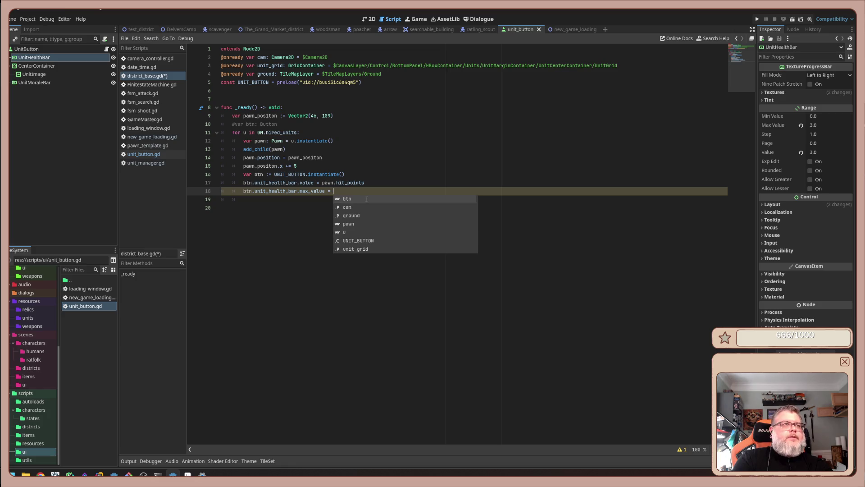
type("pwn")
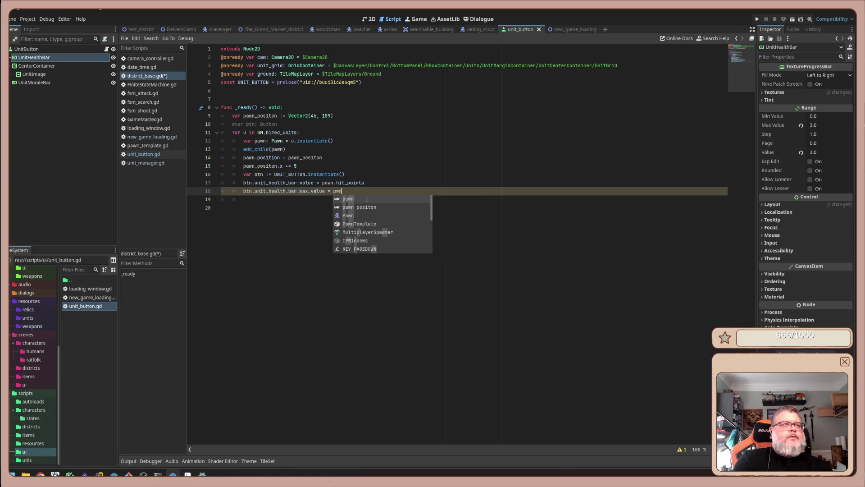
type(".t")
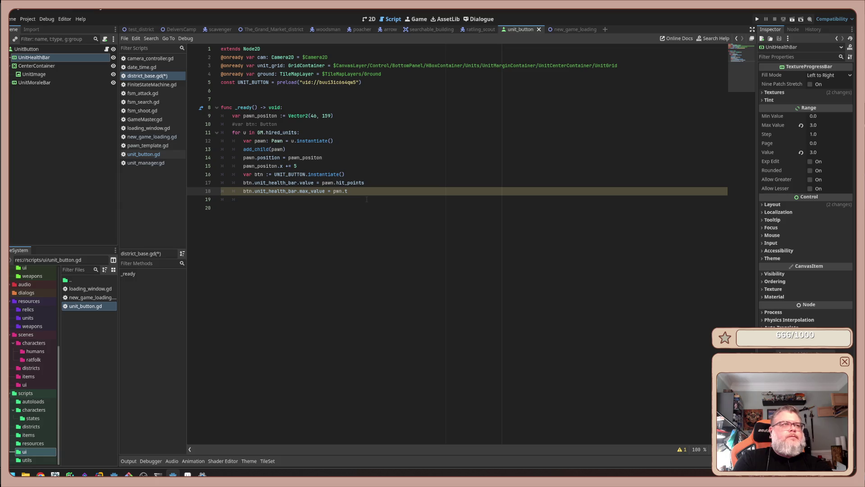
type("emplate.")
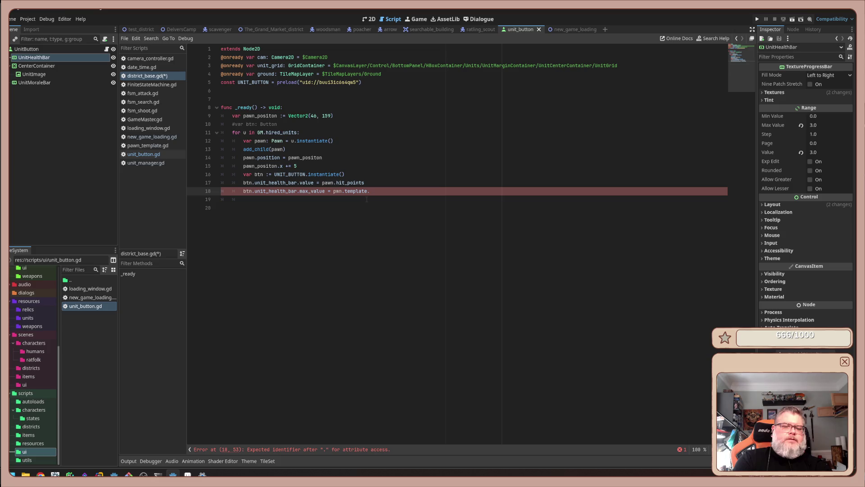
type("hit_p")
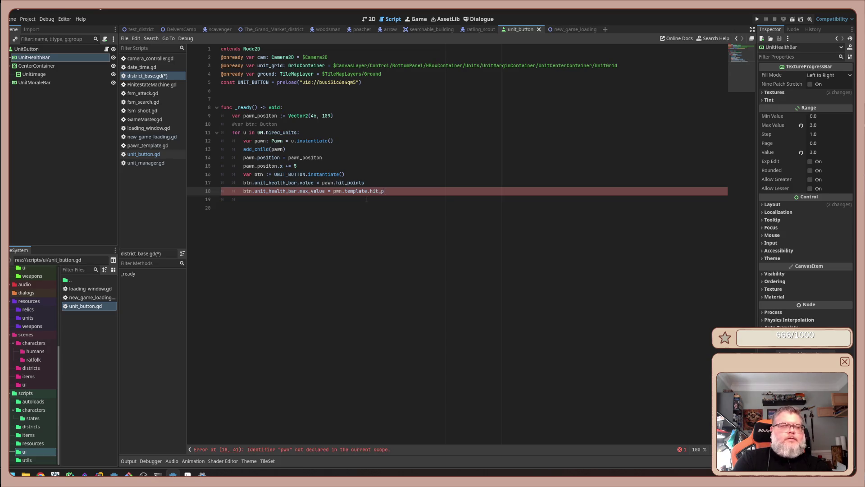
type("oi")
key("BackSpace")
key("BackSpace")
key("BackSpace")
key("BackSpace")
key("BackSpace")
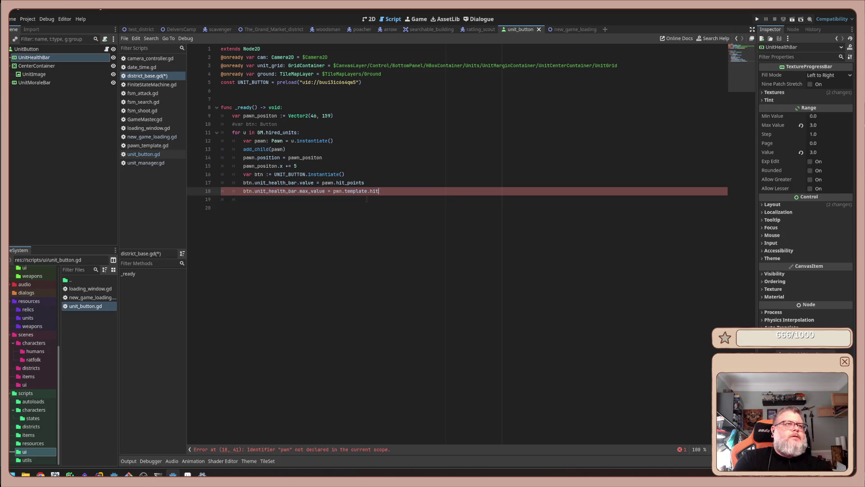
key("BackSpace")
key("BackSpace")
key("BackSpace")
key("BackSpace")
key("BackSpace")
key("BackSpace")
key("BackSpace")
key("BackSpace")
key("BackSpace")
type("awn.")
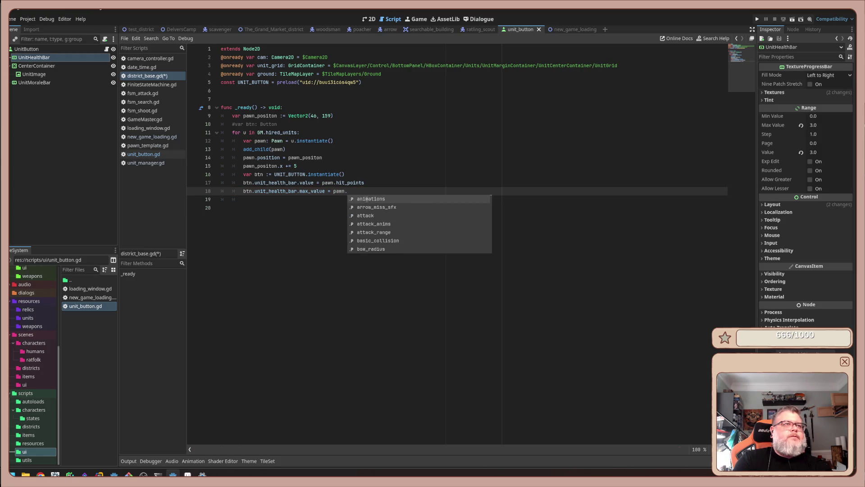
type("uni")
key("Return")
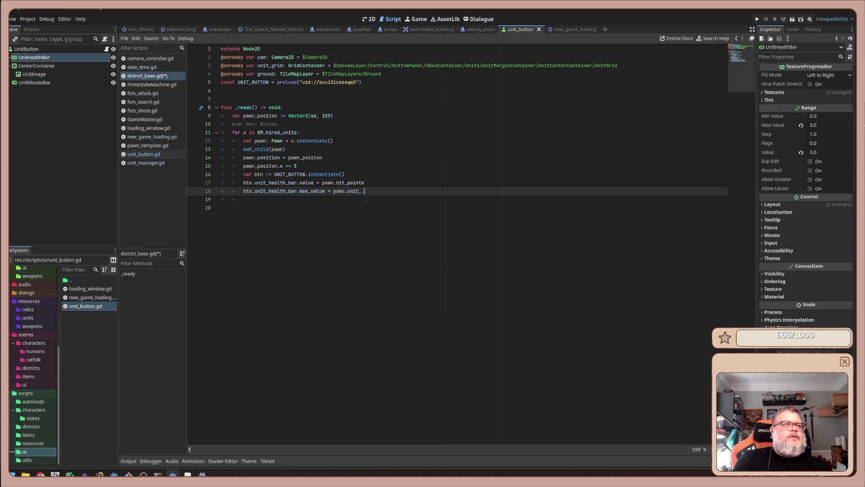
type("h")
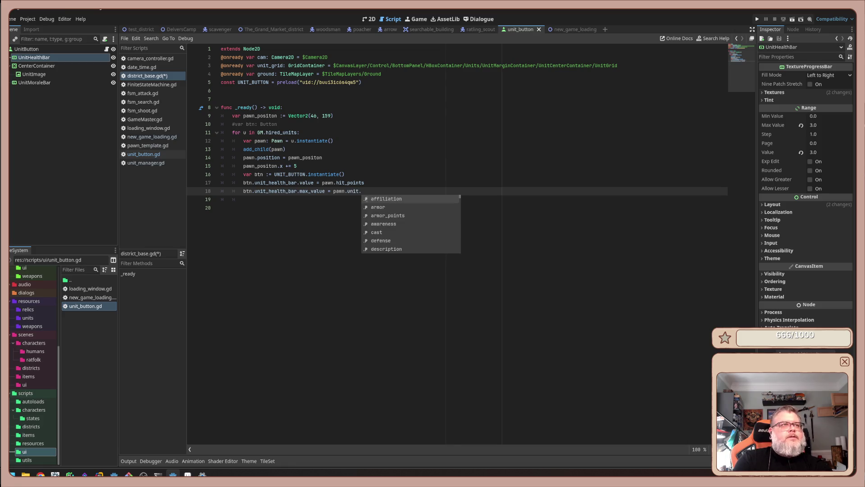
type("i")
key("Down")
key("Return")
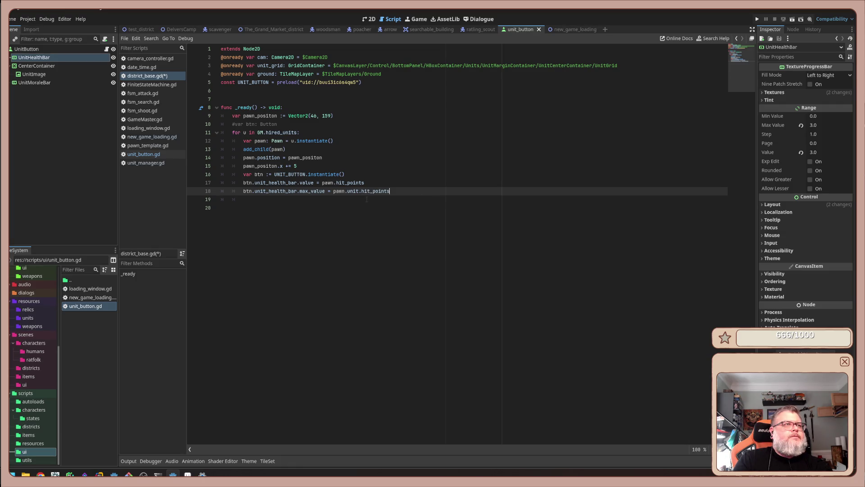
Start a new line and select the two health bar lines for duplication.
key("Return")
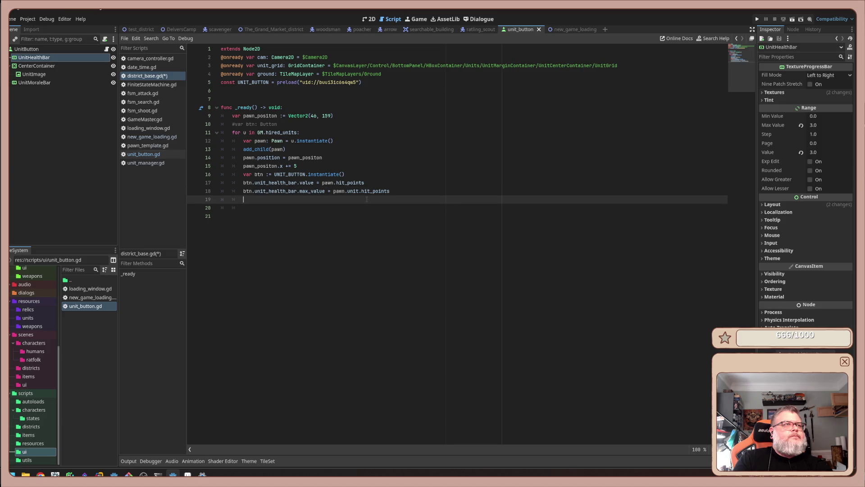
key("shift+Up")
key("shift+Up")
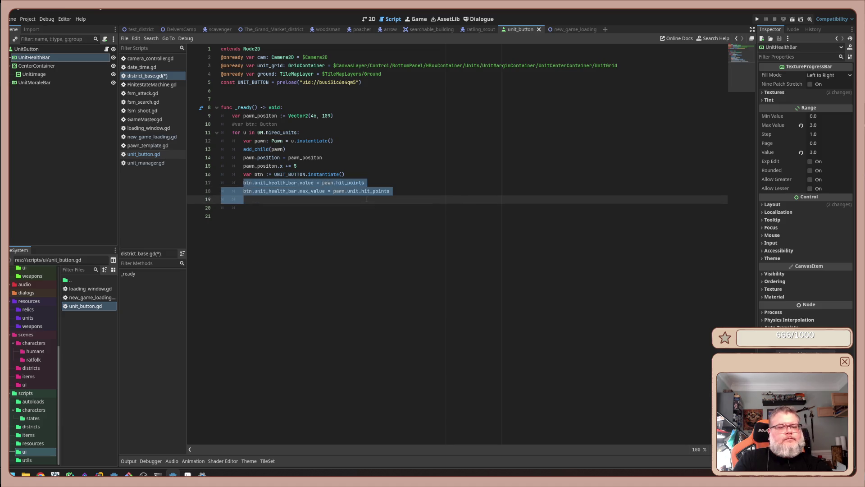
Duplicate the two health bar lines and rename them to unit_morale_bar.
key("ctrl+shift+d")
key("Left")
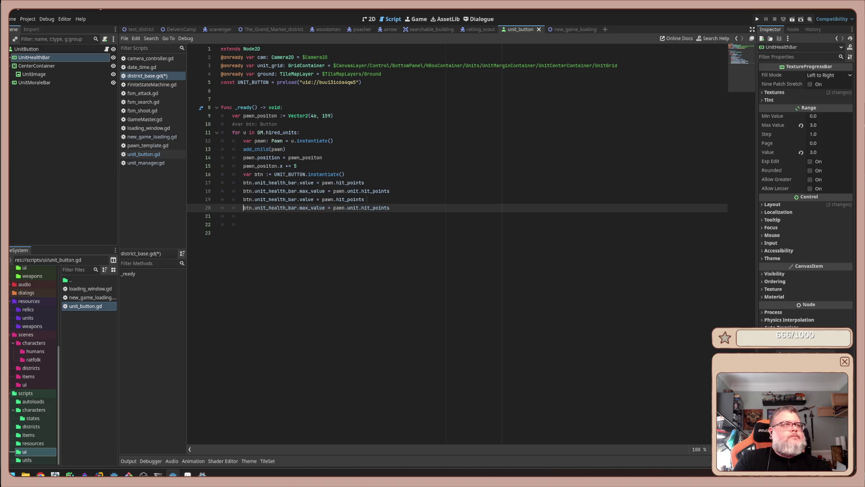
key("shift+Right")
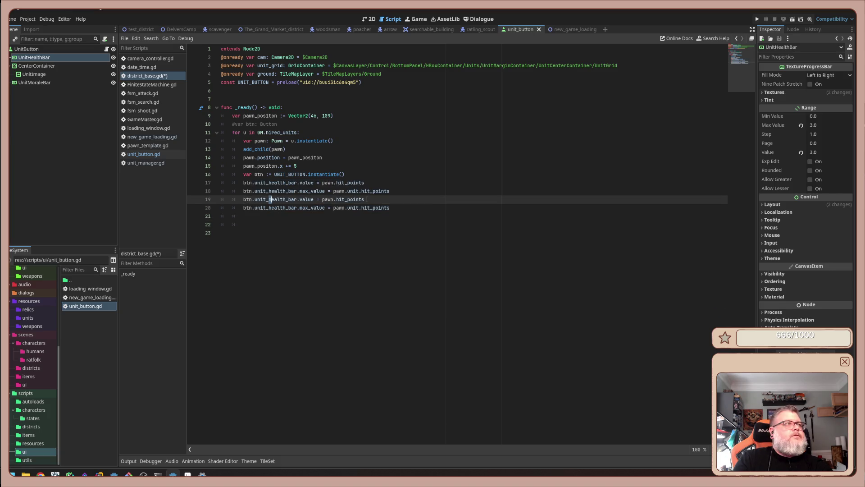
key("shift+Right")
key("shift+Right")
key("shift+Right")
key("shift+Right")
key("shift+Right")
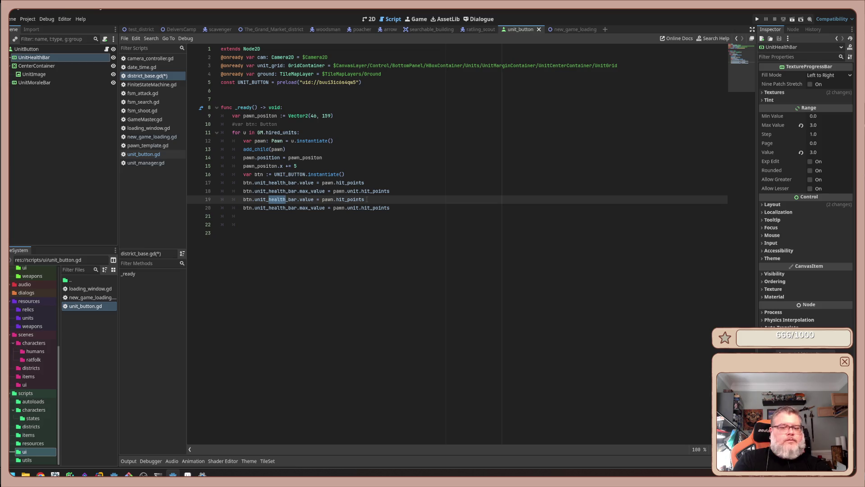
type("morale")
type("e")
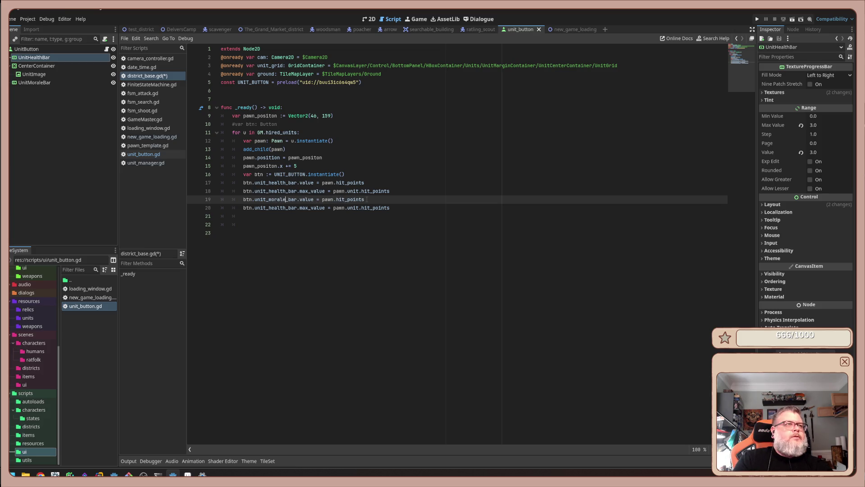
key("Down")
key("BackSpace")
key("BackSpace")
key("BackSpace")
key("BackSpace")
key("BackSpace")
key("BackSpace")
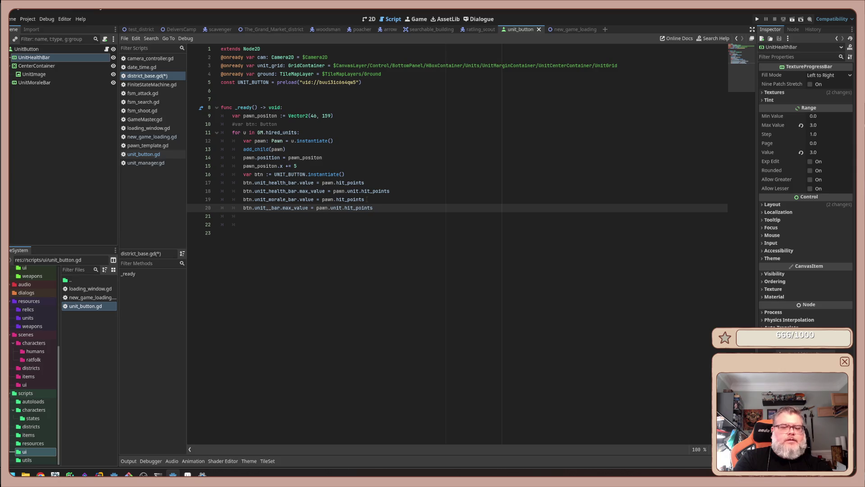
type("moralele")
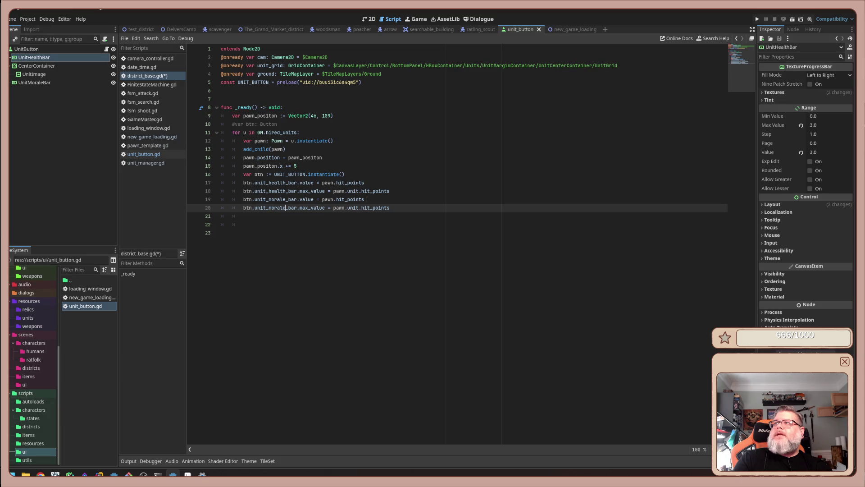
key("Up")
key("Up")
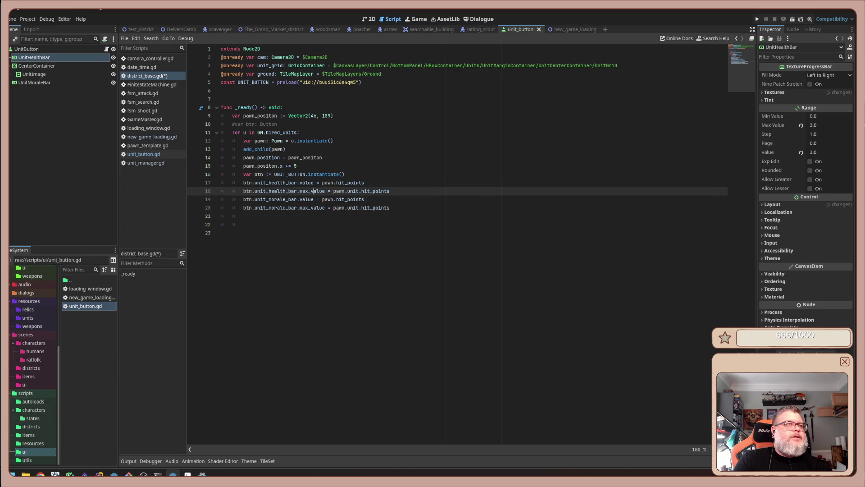
key("Down")
Replace hit_points with pawn.unit.resolve on both the morale value and max_value lines.
key("shift+Right")
key("shift+Right")
key("shift+Right")
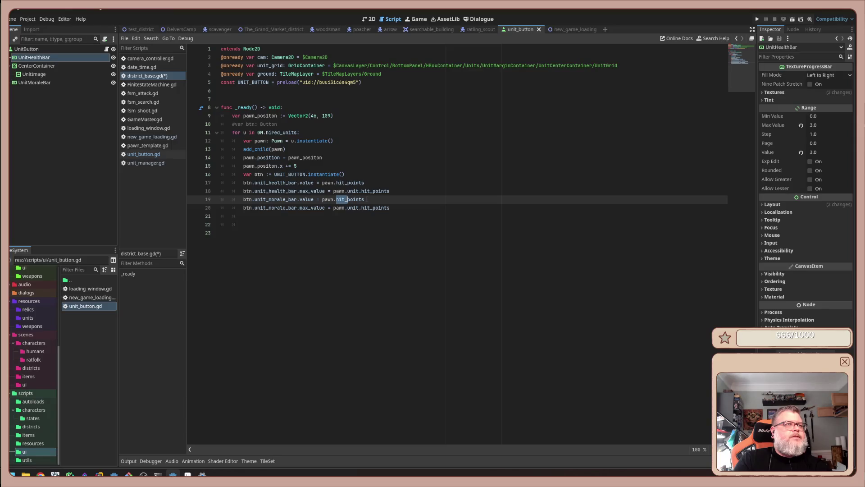
key("shift+Right")
key("shift+Right")
key("shift+Right")
key("shift+Right")
key("shift+Right")
key("shift+Right")
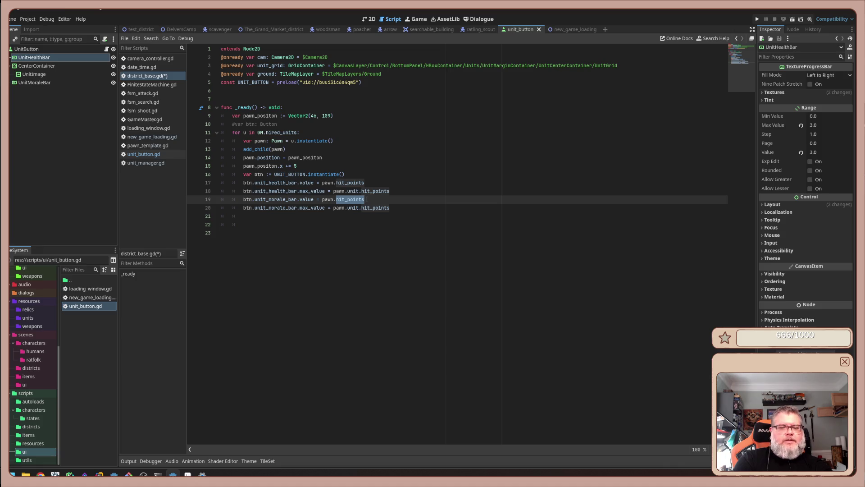
type("unit.mo")
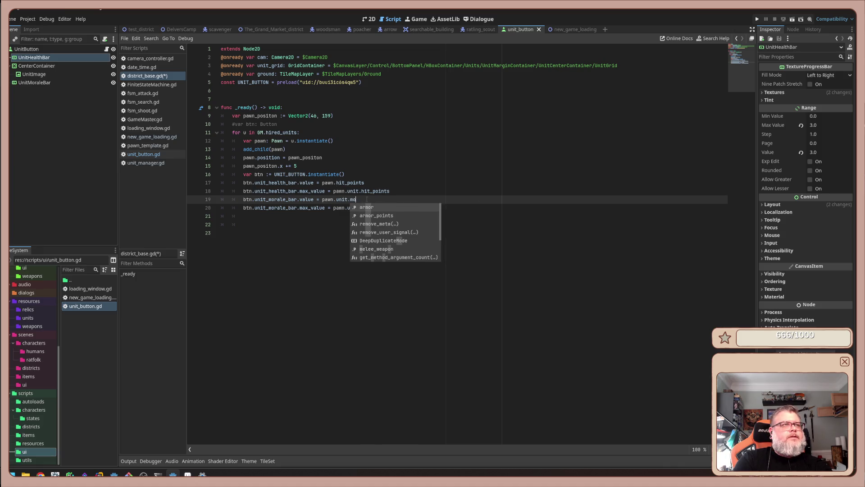
type("r")
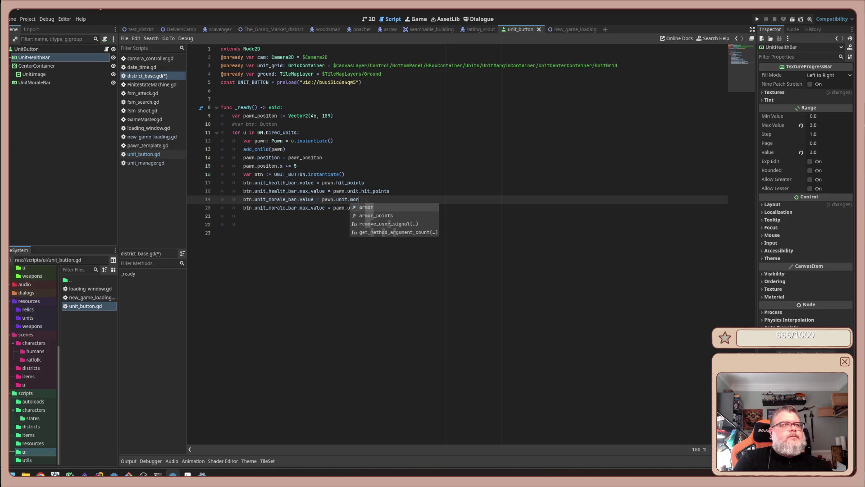
key("BackSpace")
key("BackSpace")
key("BackSpace")
type("re")
key("Return")
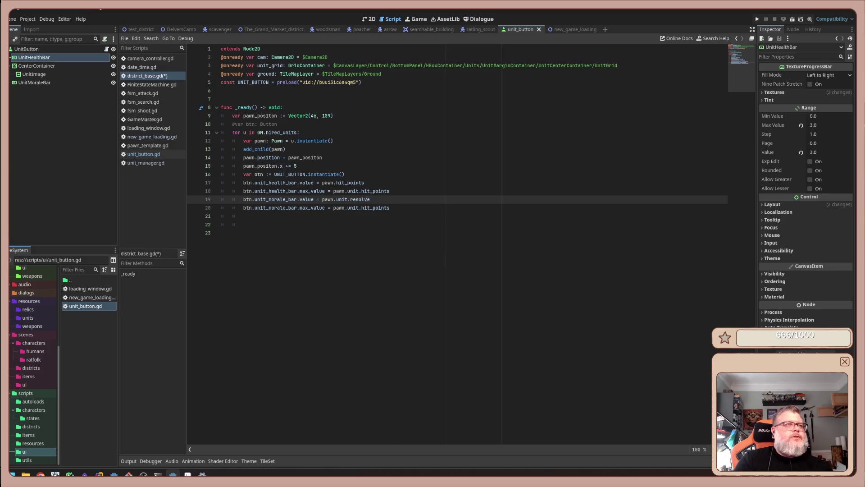
key("Down")
key("shift+Right")
key("shift+Right")
key("shift+Right")
key("shift+Right")
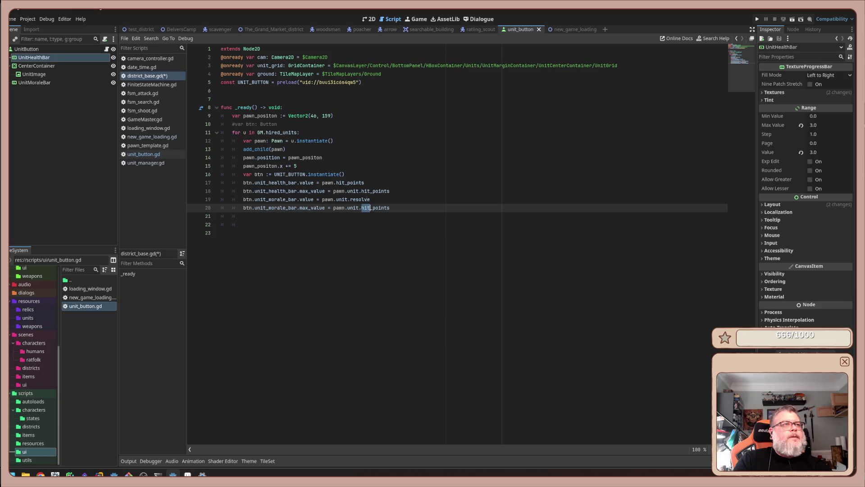
key("shift+Right")
key("shift+Right")
key("shift+Right")
key("shift+Right")
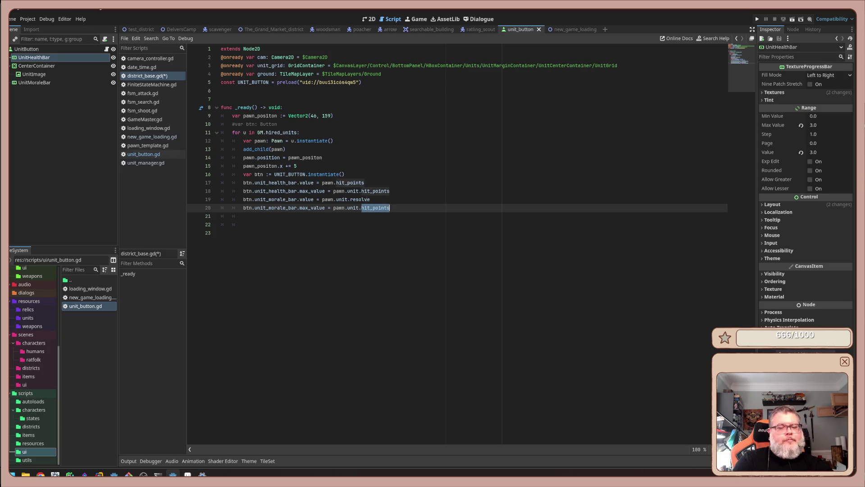
type("res")
key("Return")
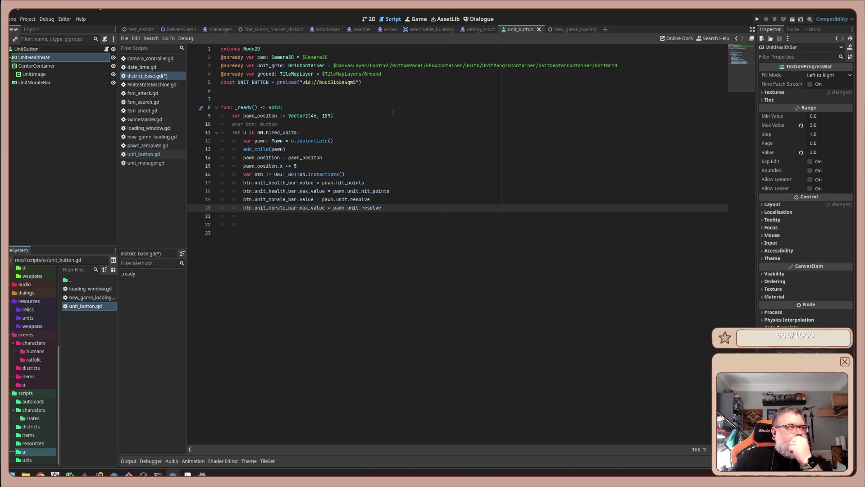
In the test_district scene, attempt a node deletion from the UnitGrid's context menu.
left_click(142, 29)
right_click(59, 242)
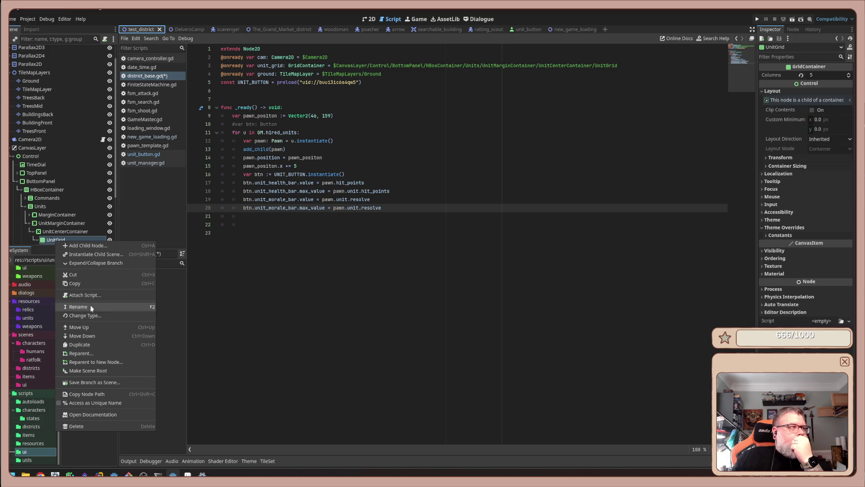
left_click(88, 426)
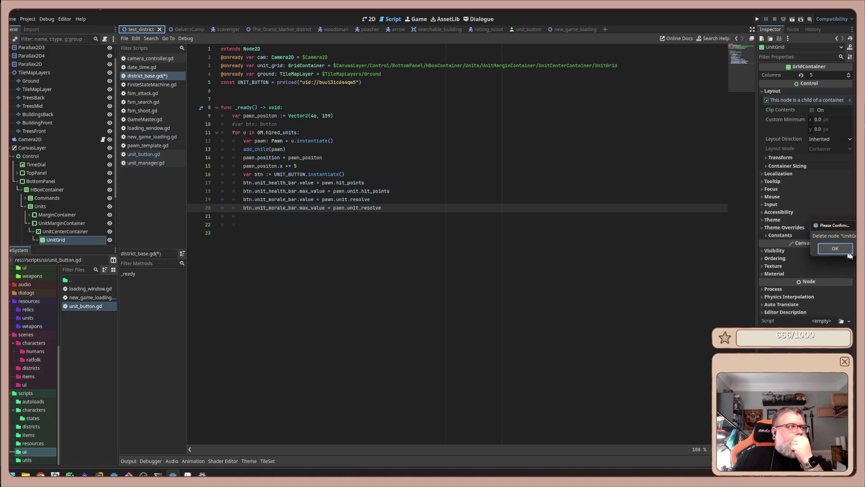
left_click(834, 250)
scroll(83, 197, "down", 1)
Delete the placeholder UnitButton under UnitGrid, reselect UnitGrid and return to line 21 of the script.
left_click(61, 223)
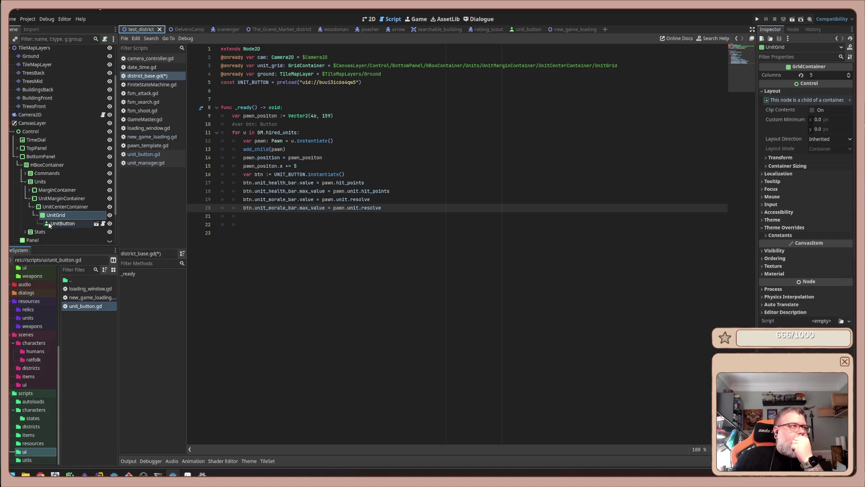
right_click(54, 223)
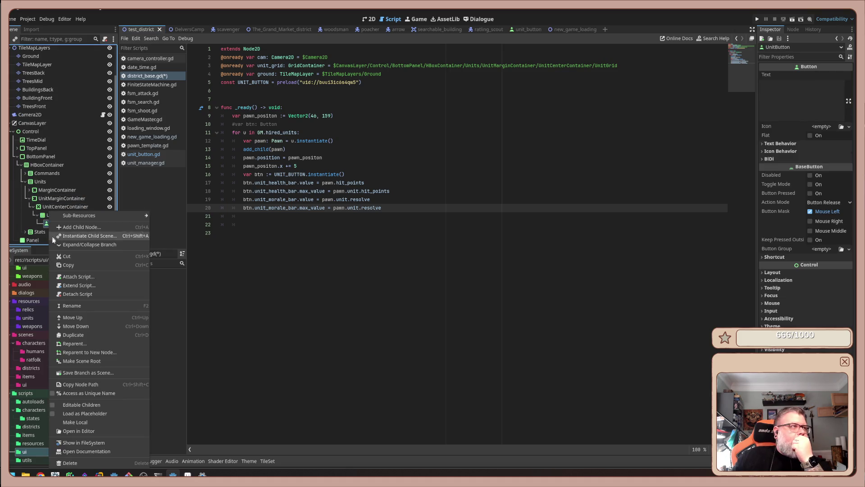
left_click(100, 462)
key("Return")
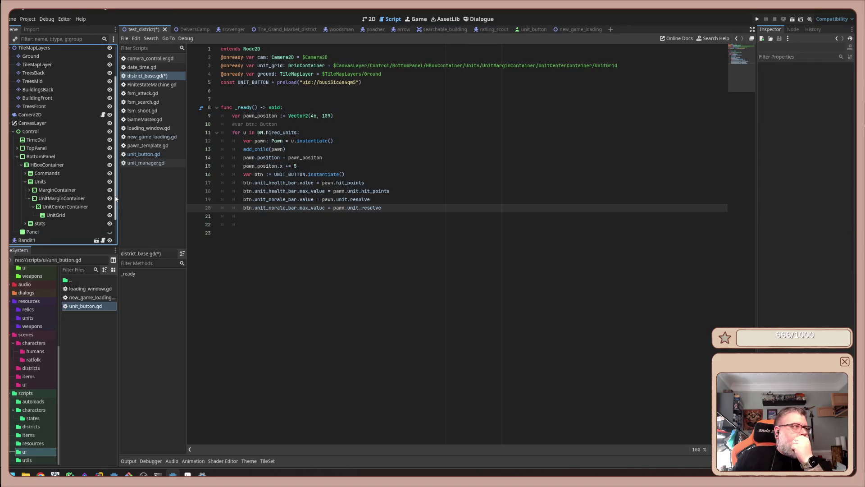
left_click(61, 215)
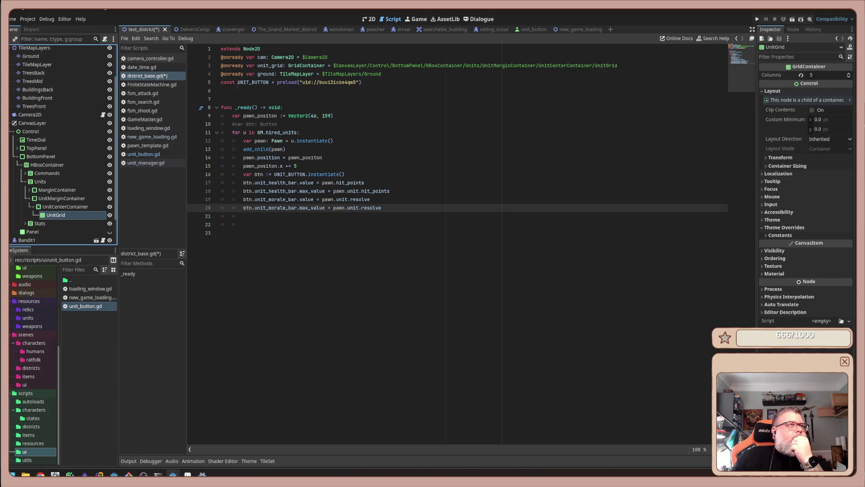
left_click(275, 65)
left_click(321, 220)
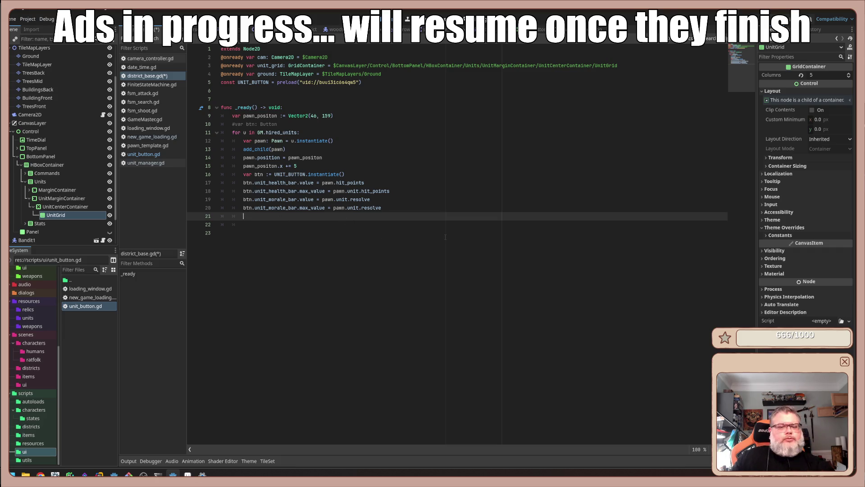
type("add_child(btn")
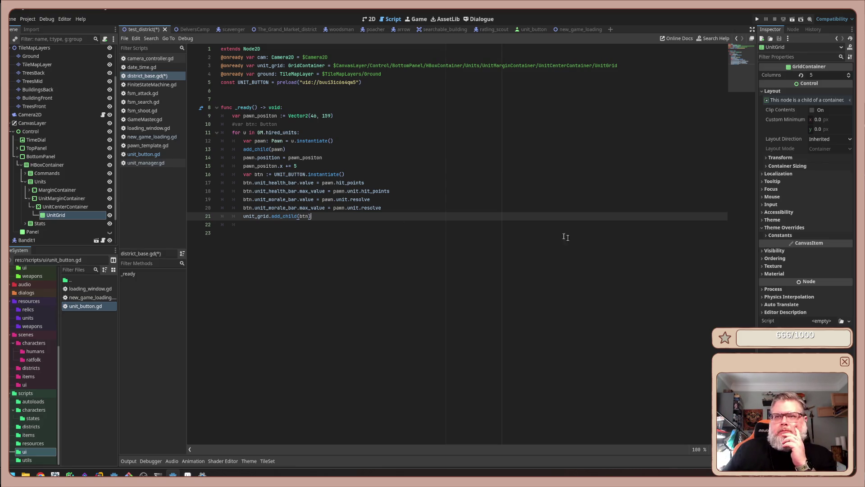
Save district_base.gd with the new unit_grid.add_child(btn) line.
key("ctrl+s")
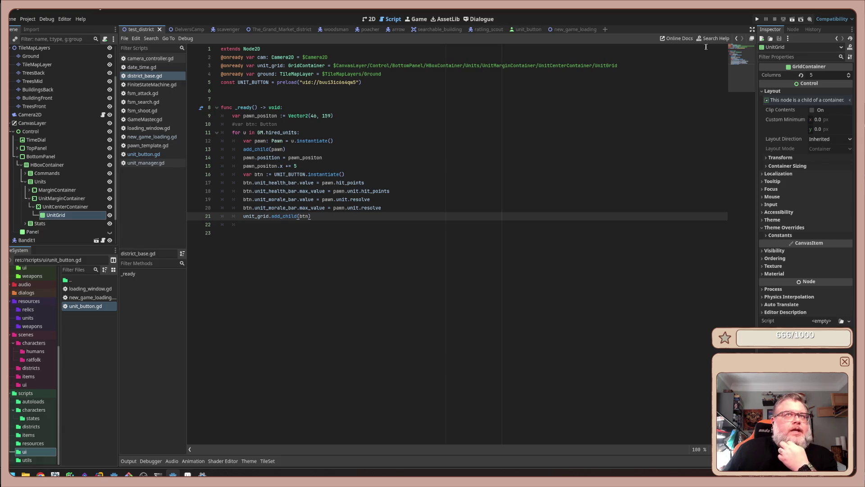
Run the district scene, stop it, and bring up Project Settings.
left_click(795, 19)
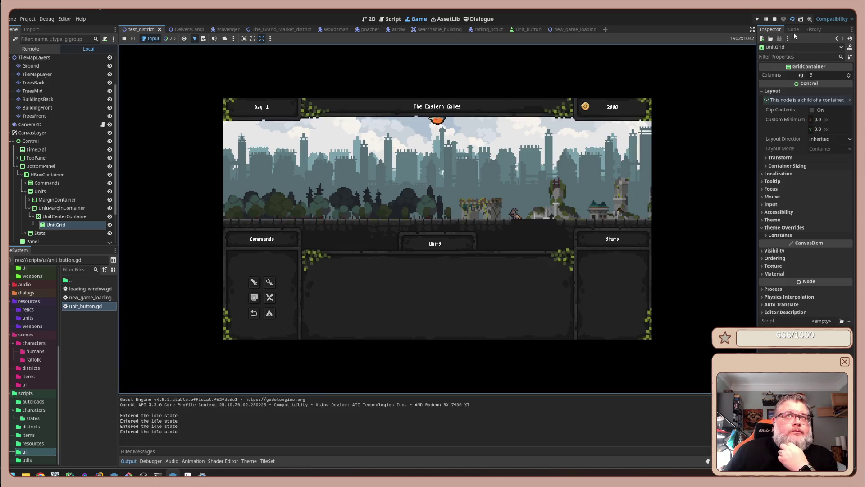
left_click(774, 19)
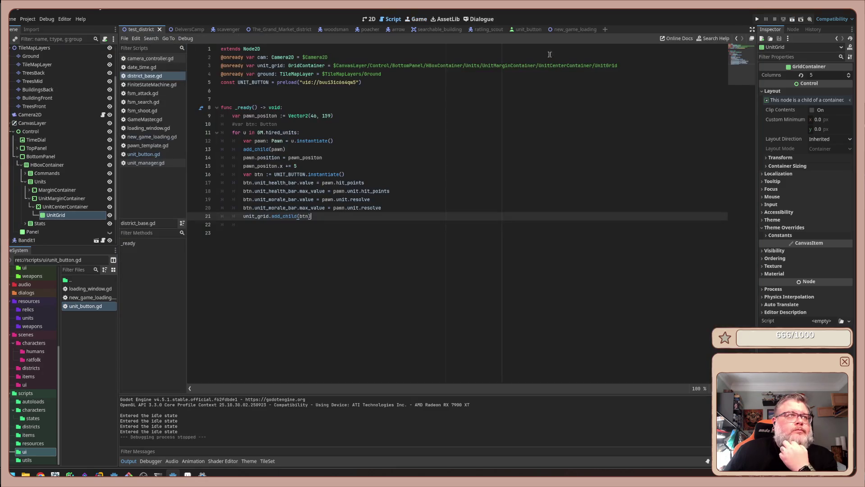
left_click(32, 19)
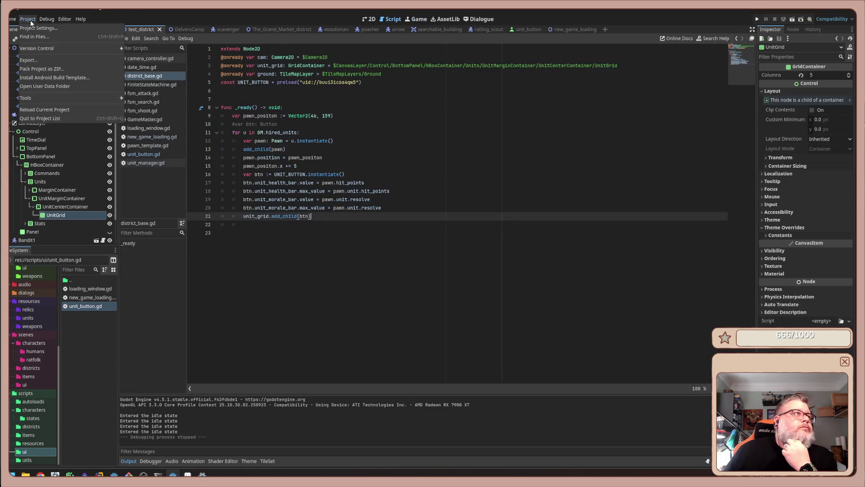
left_click(32, 28)
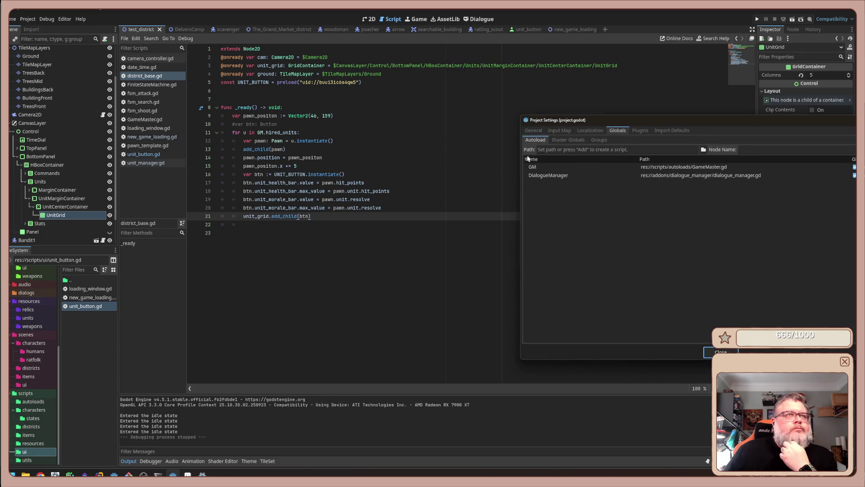
Under Application > Run set Main Scene to res://scenes/ui/loading.tscn and close the settings.
left_click(533, 130)
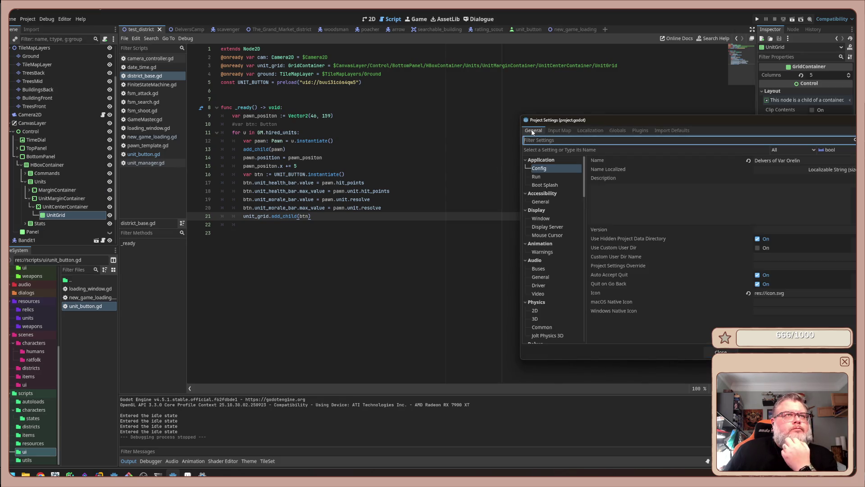
left_click(543, 177)
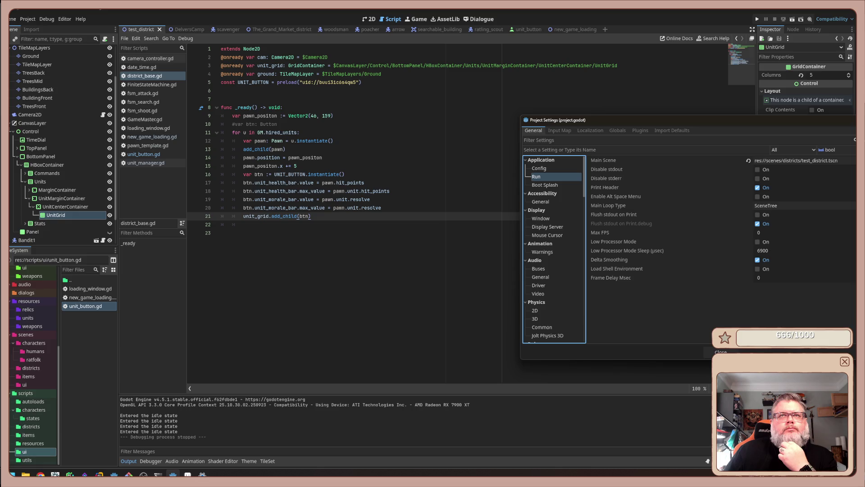
left_click(849, 160)
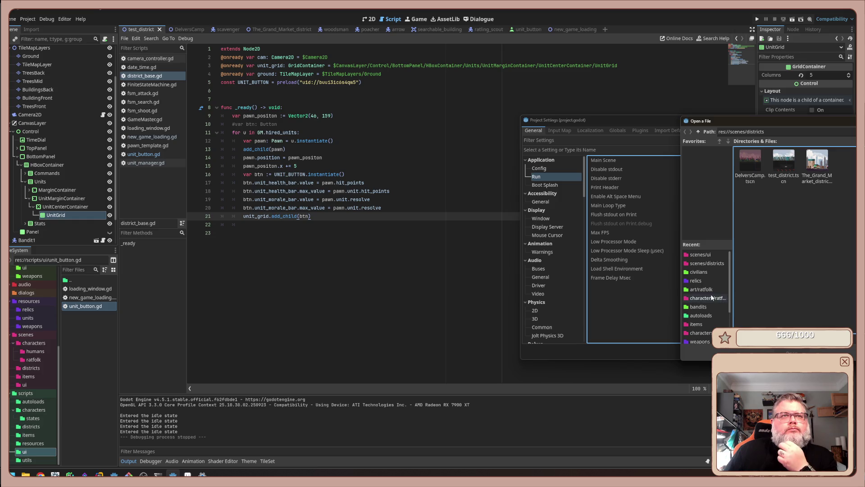
left_click(697, 134)
double_click(844, 163)
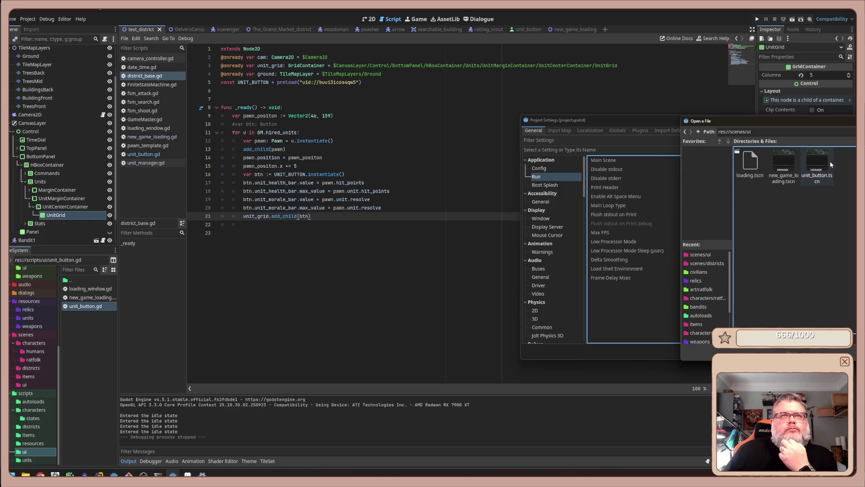
double_click(747, 158)
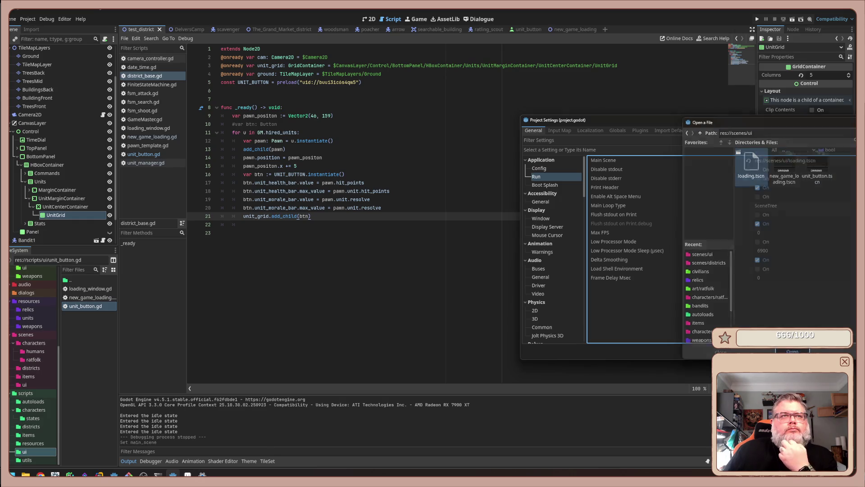
left_click(722, 352)
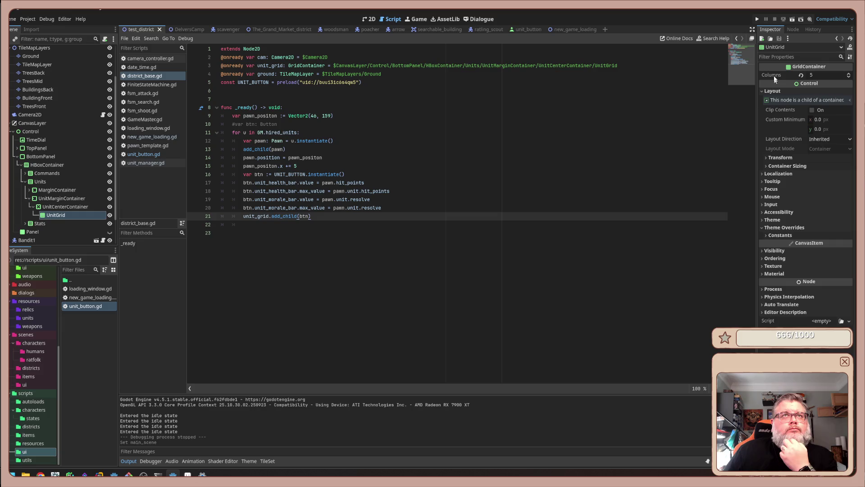
left_click(757, 19)
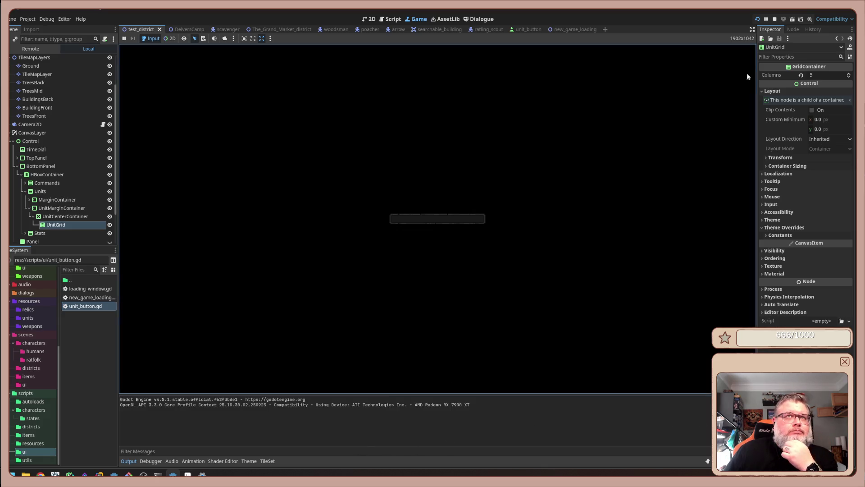
left_click(776, 19)
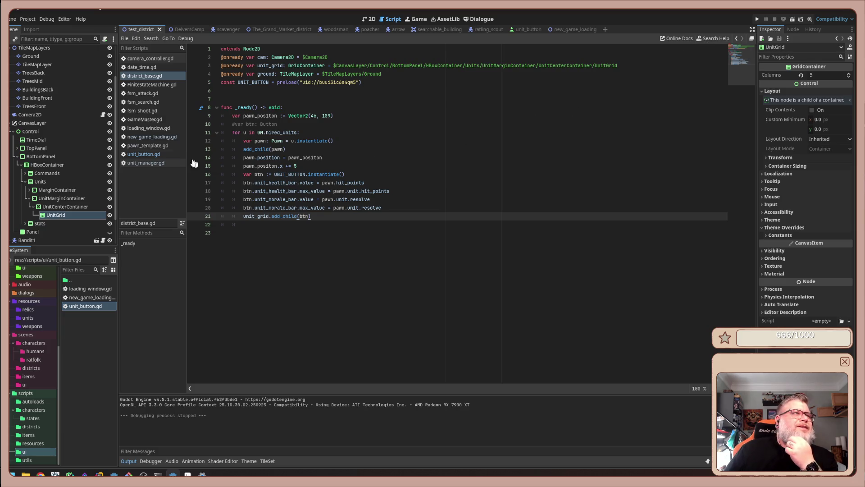
Set Main Scene to new_game_loading.tscn in Project Settings and run the project.
left_click(153, 137)
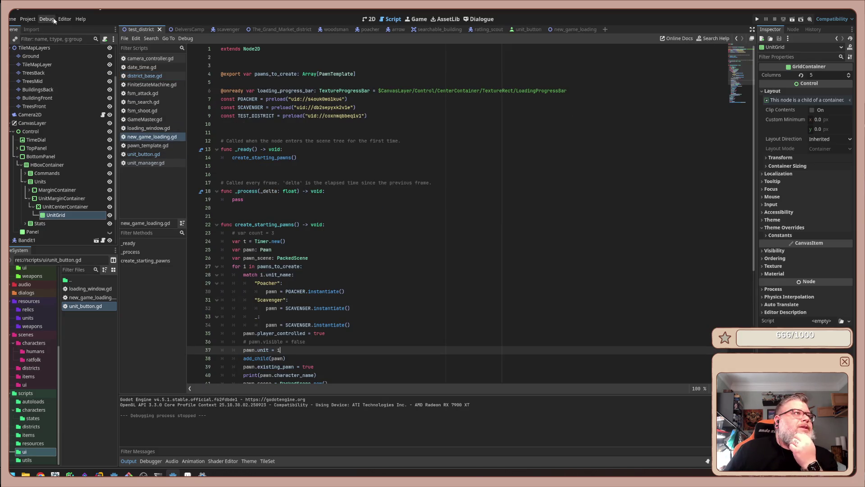
left_click(26, 19)
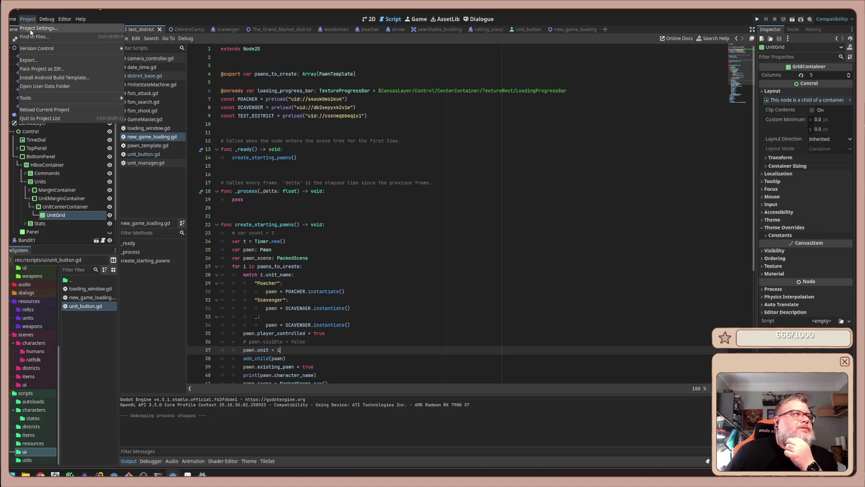
left_click(30, 29)
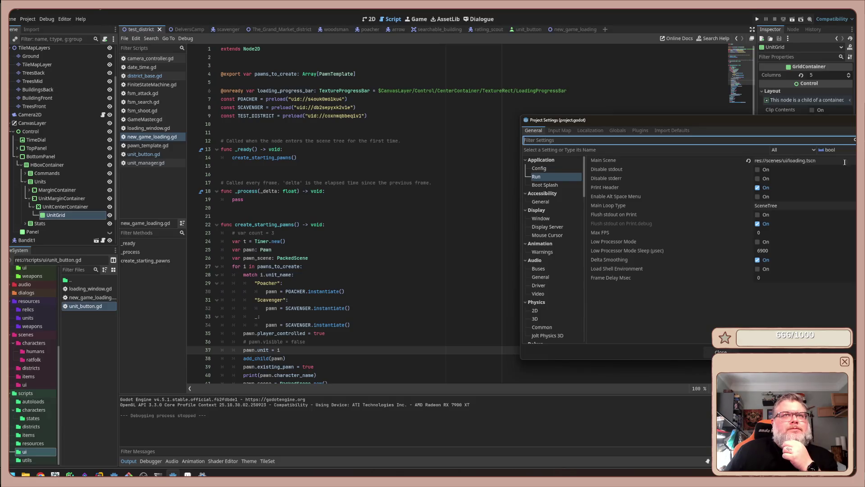
left_click(845, 161)
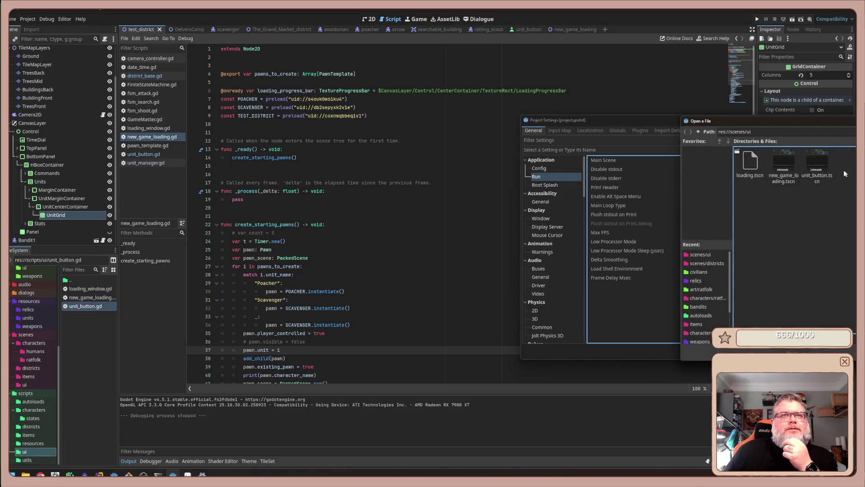
left_click(784, 164)
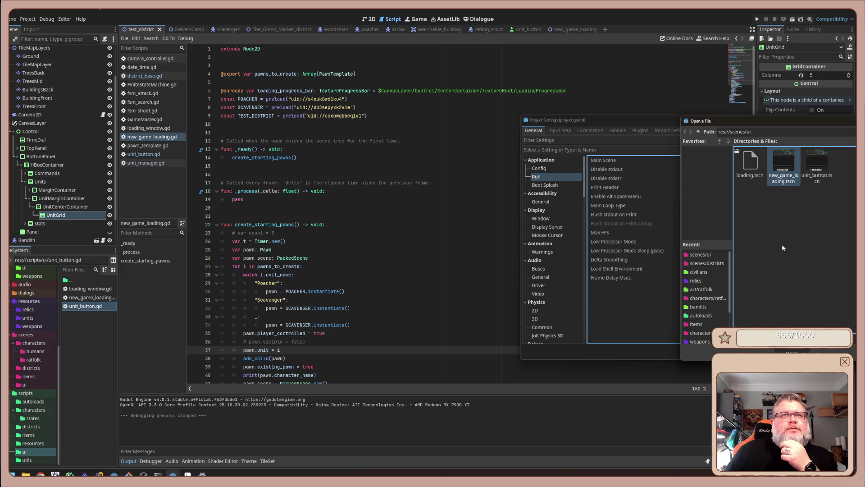
left_click(791, 352)
left_click(721, 353)
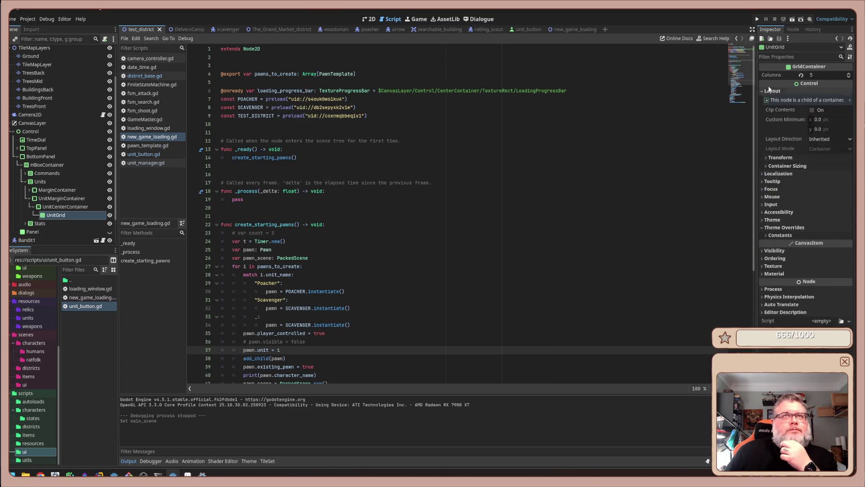
left_click(758, 19)
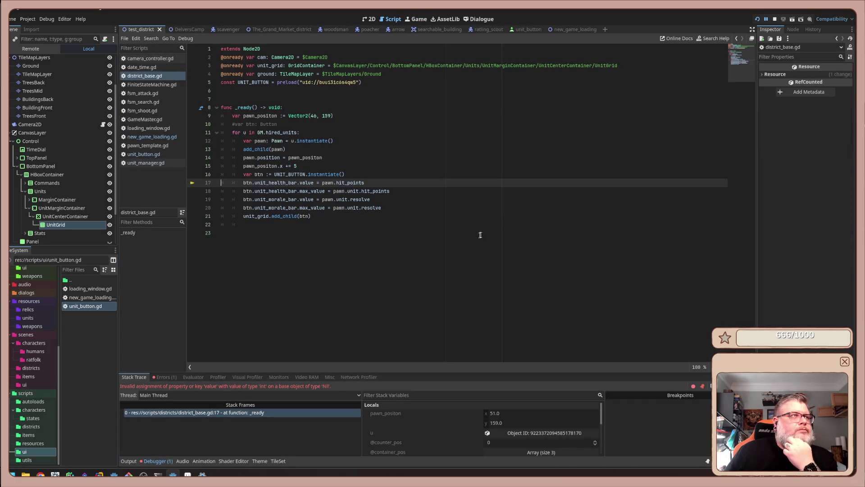
mouse_move(350, 182)
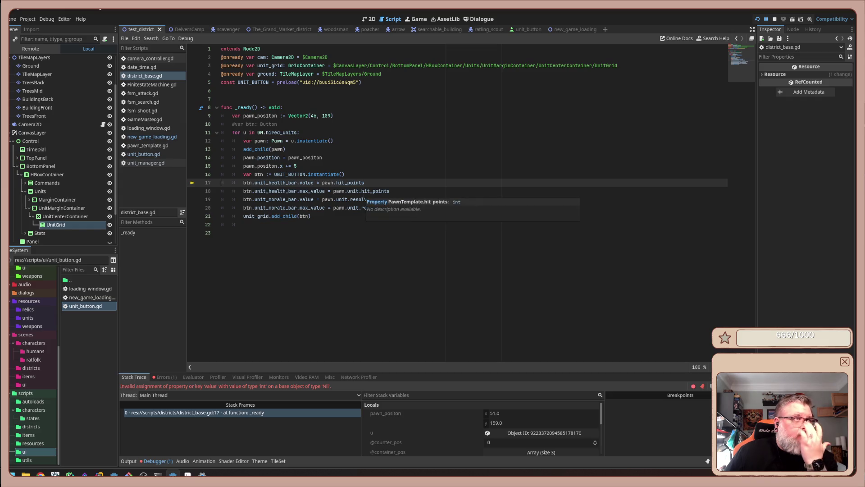
Move unit_grid.add_child(btn) up above the health and morale bar assignments.
left_click(242, 216)
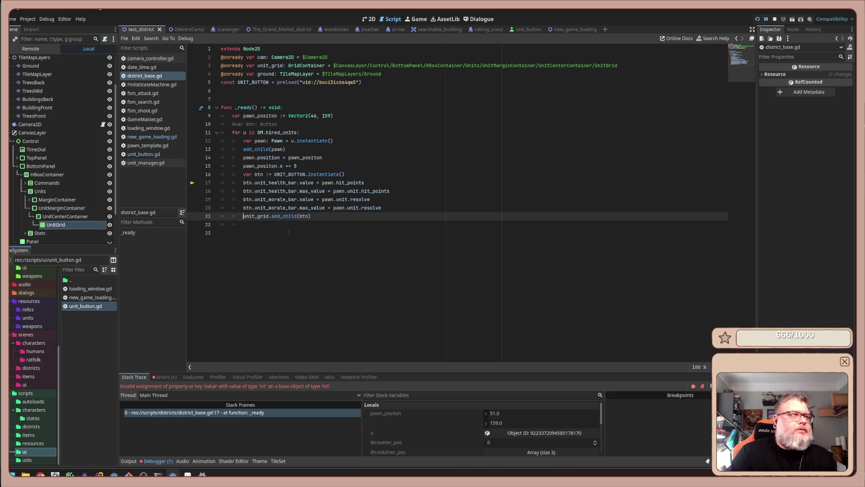
key("alt+Up")
key("alt+Up")
key("alt+Up")
key("alt+Up")
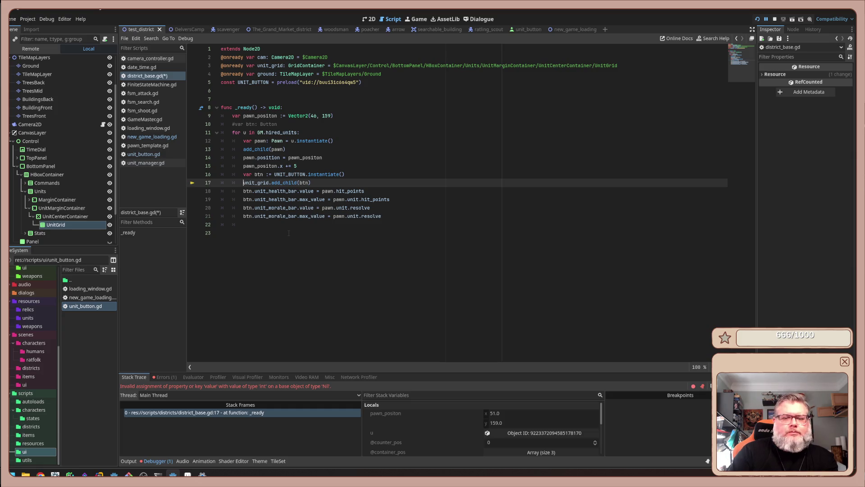
Run the scene with F6 to see three unit buttons, then stop the game.
key("F6")
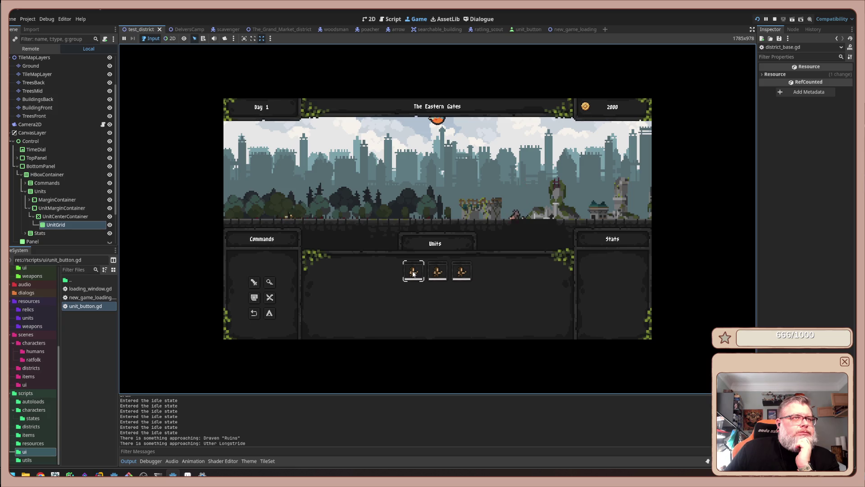
left_click(774, 19)
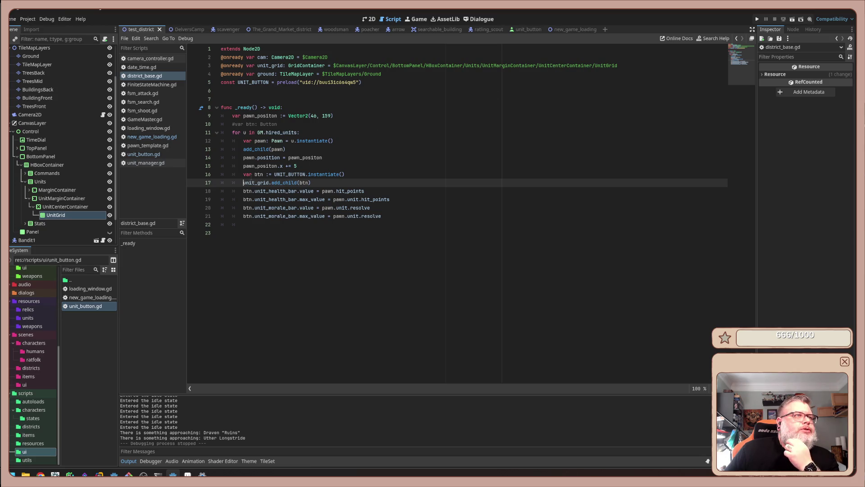
Add a blank line after add_child(btn) and check the unit_button scene's node names.
key("Down")
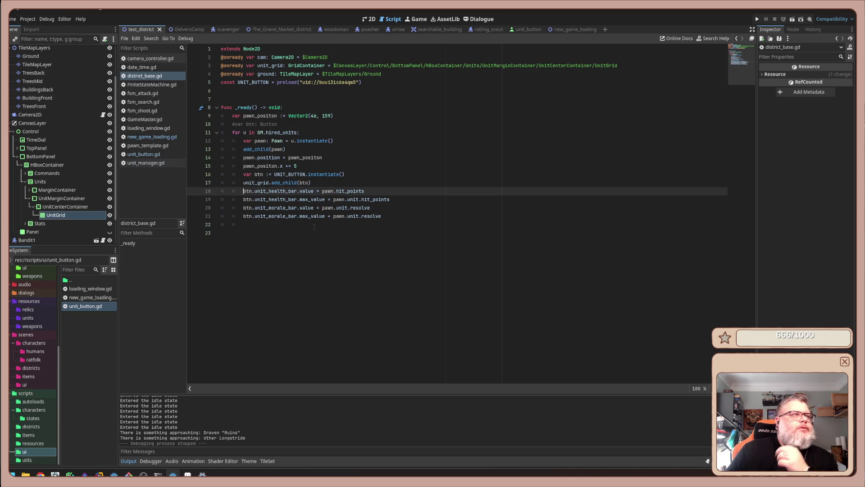
key("Return")
key("Up")
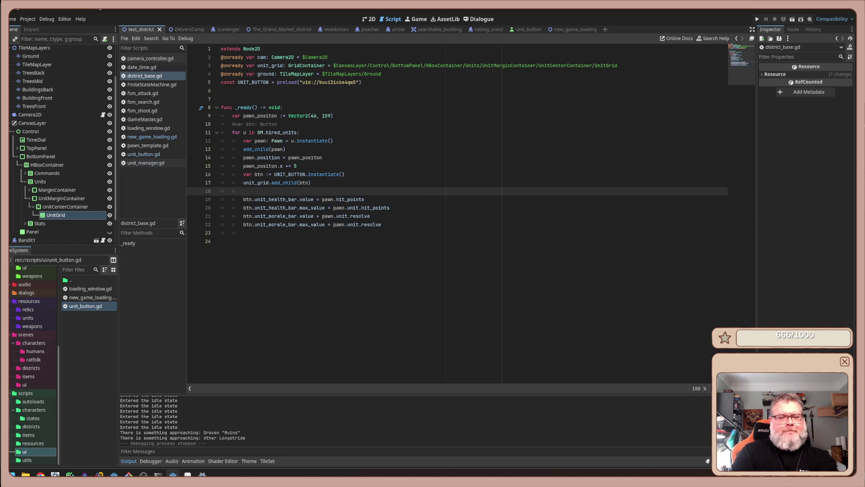
type("btn.")
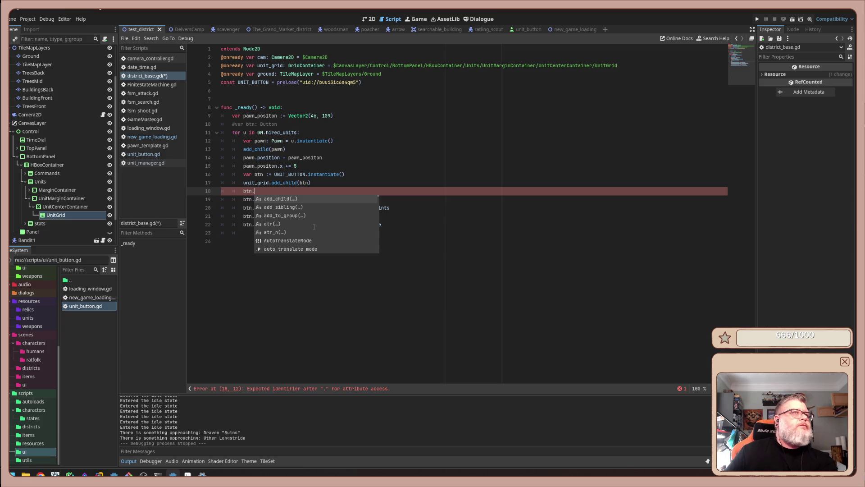
left_click(523, 29)
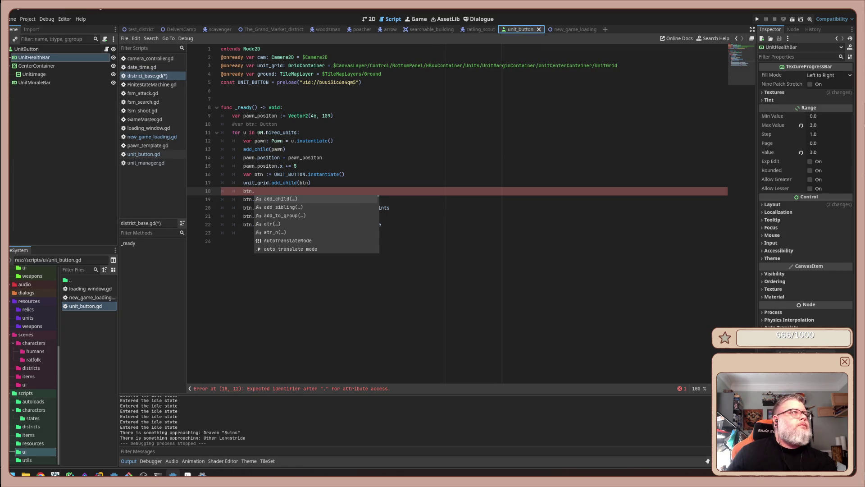
left_click(266, 191)
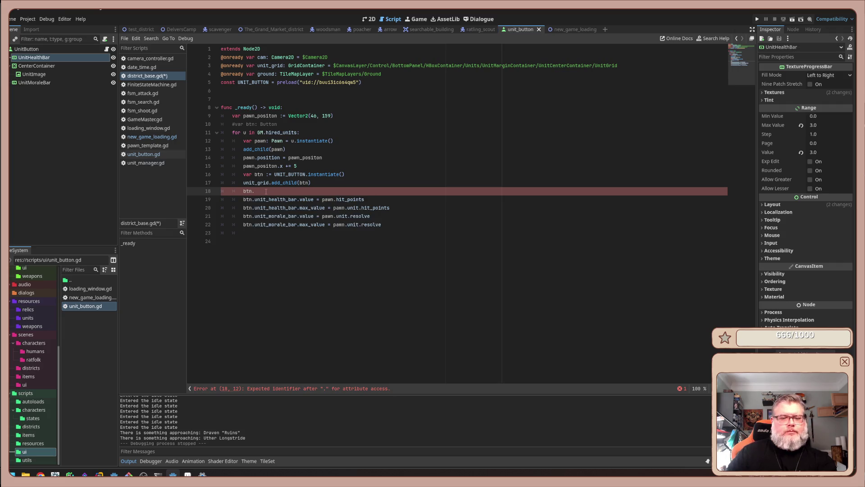
type("unit_l")
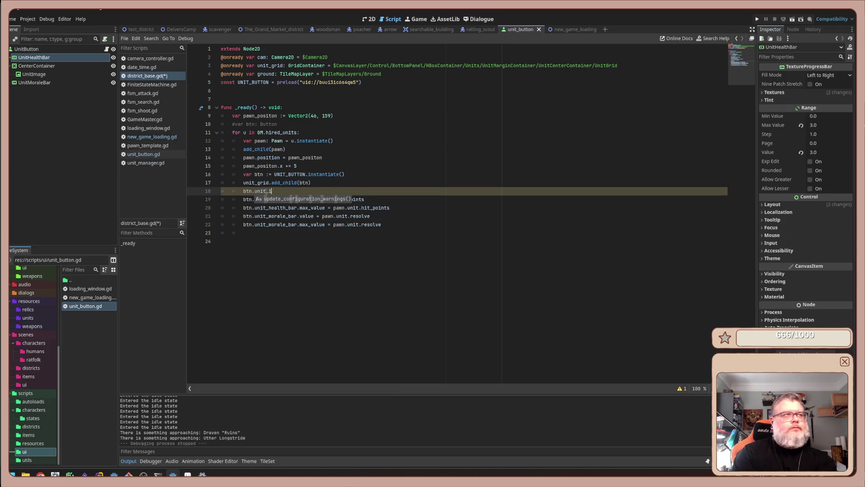
type("mage")
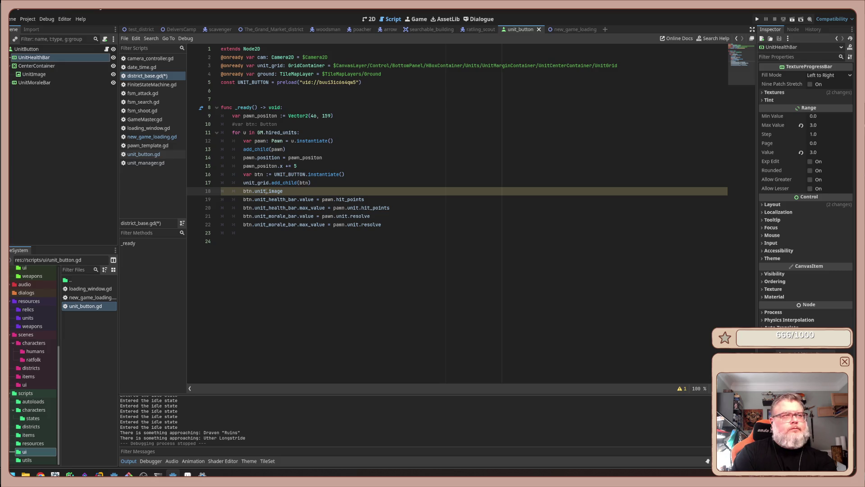
type(" = pawn")
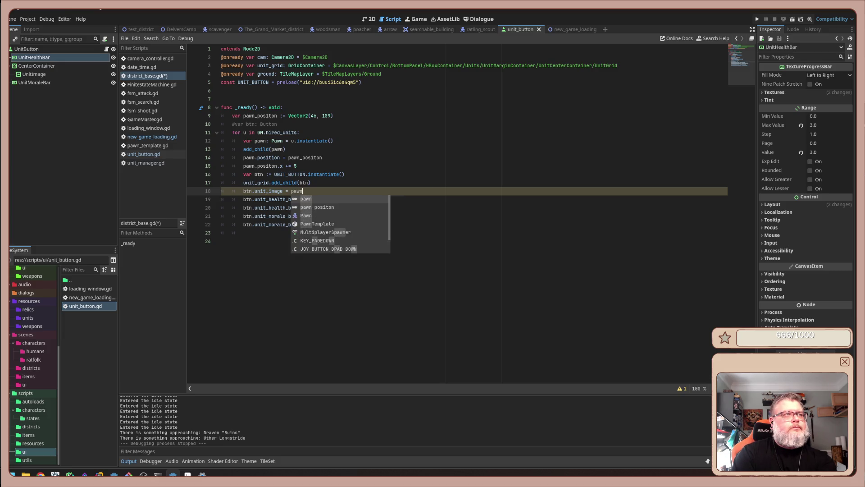
type(".temp")
type("e")
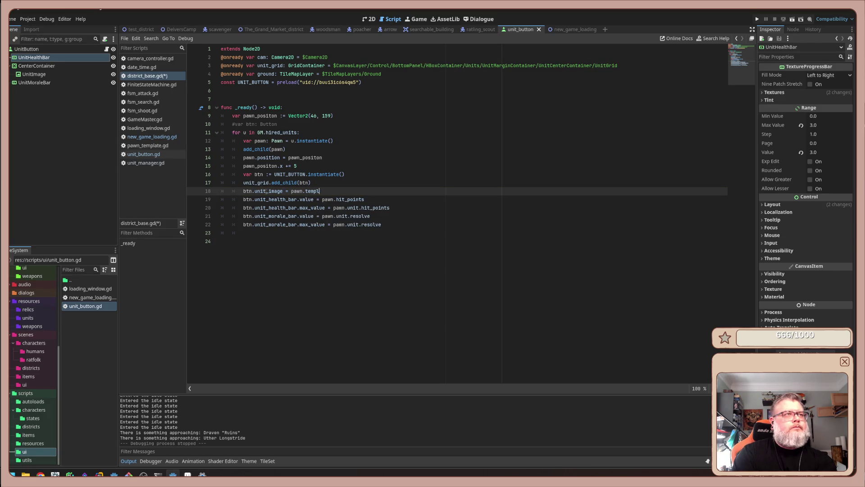
Write btn.unit_image = pawn.unit.unit_image on the new line.
key("BackSpace")
key("BackSpace")
key("BackSpace")
key("BackSpace")
key("BackSpace")
type("unit.")
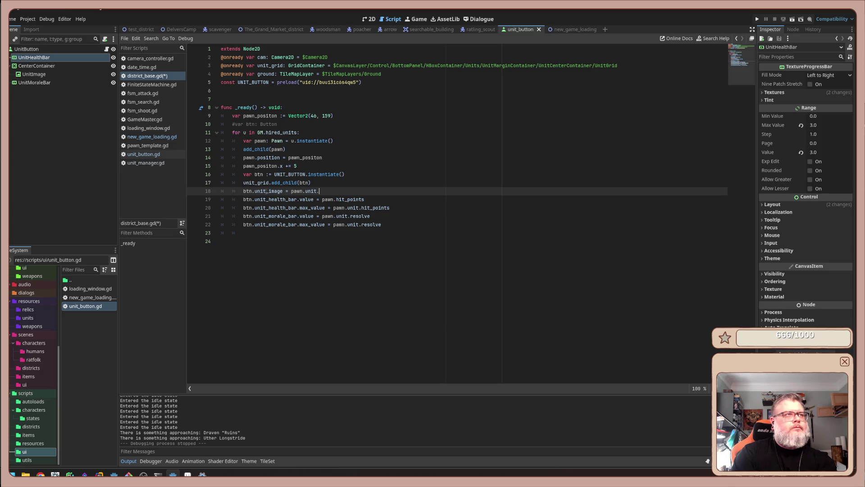
type("u")
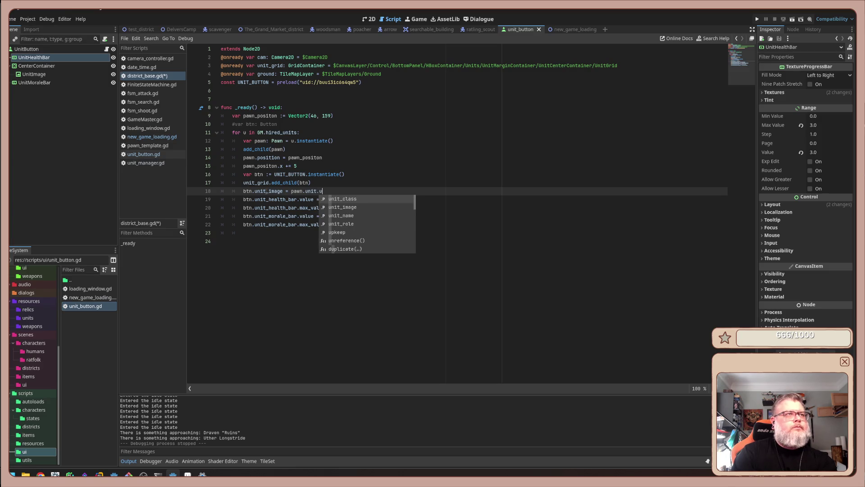
key("Down")
key("Return")
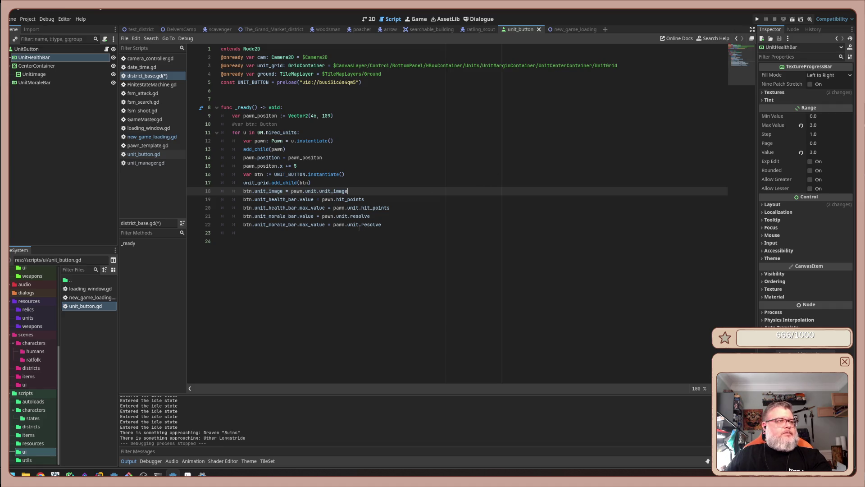
left_click(150, 460)
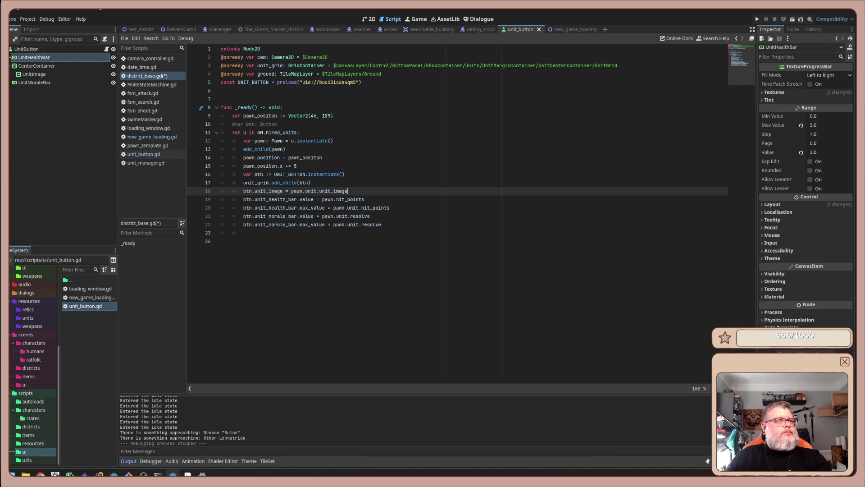
left_click(367, 198)
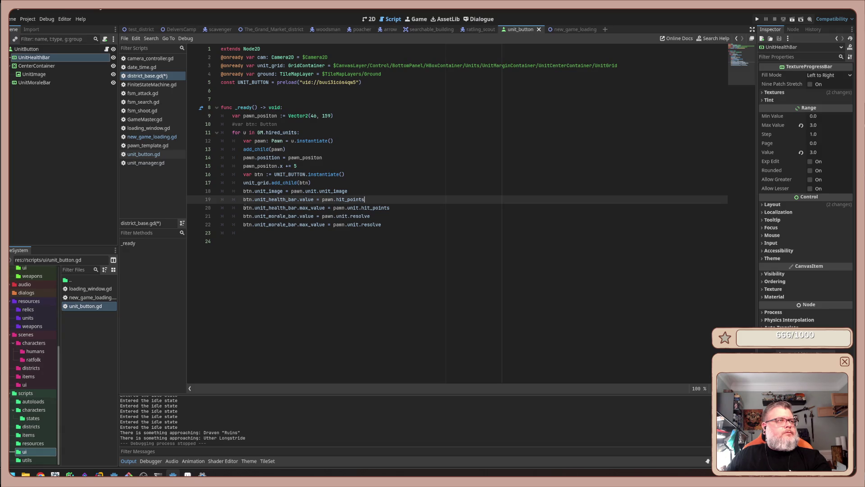
Move the health and morale max_value lines above their value lines and run the project.
left_click(243, 208)
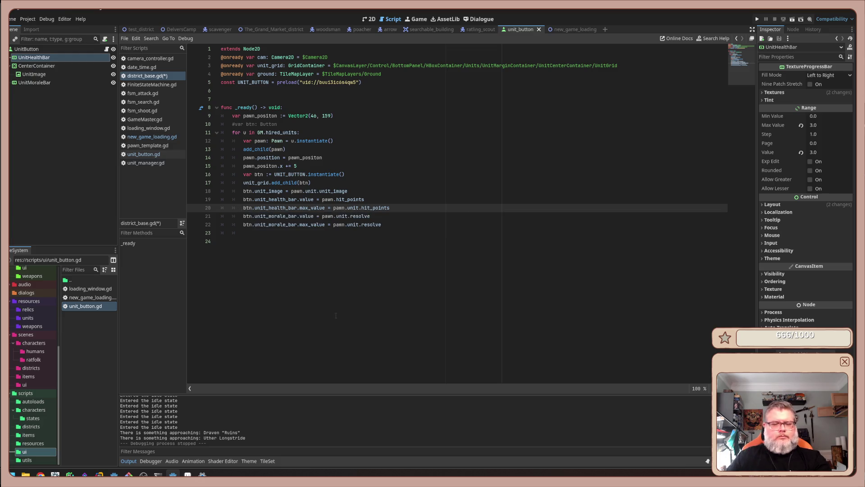
key("alt+Up")
key("Down")
key("Down")
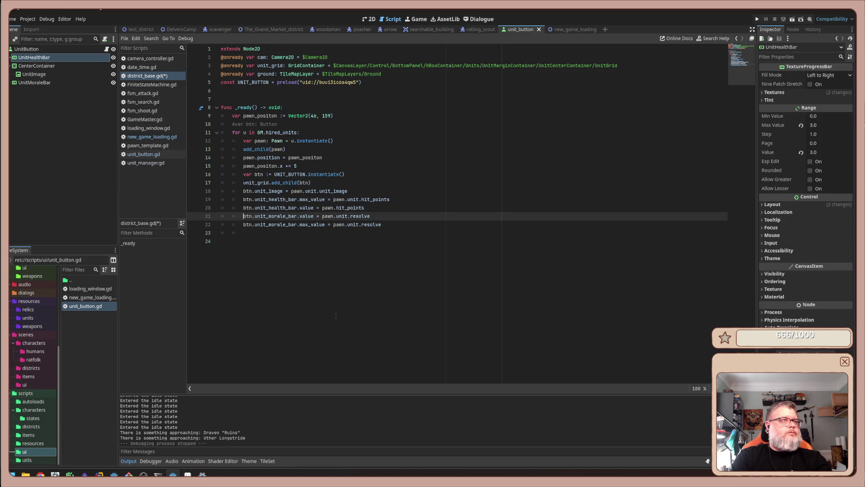
key("Down")
key("alt+Up")
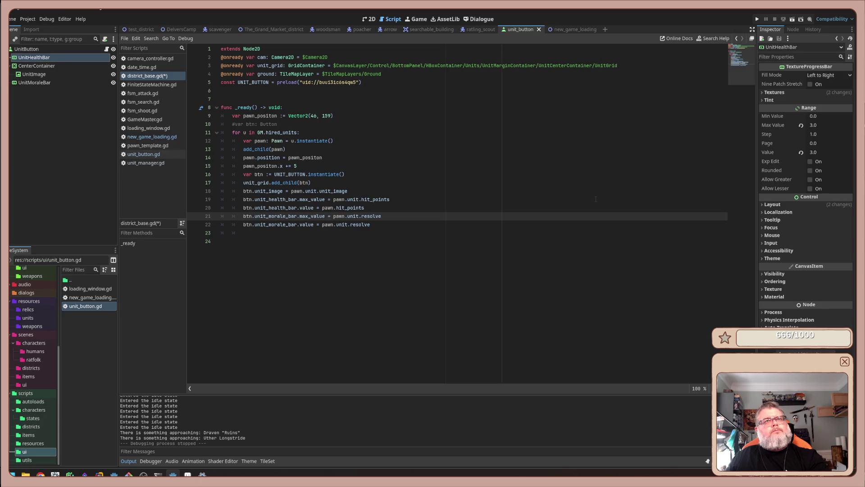
left_click(756, 19)
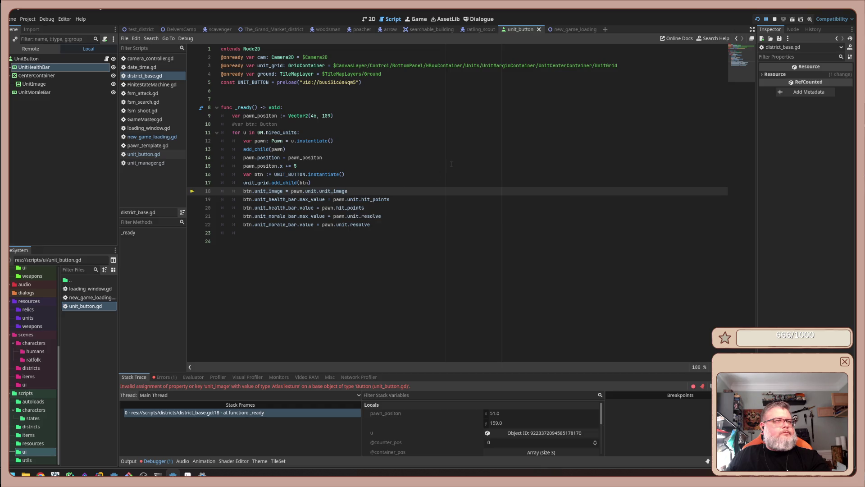
type(".")
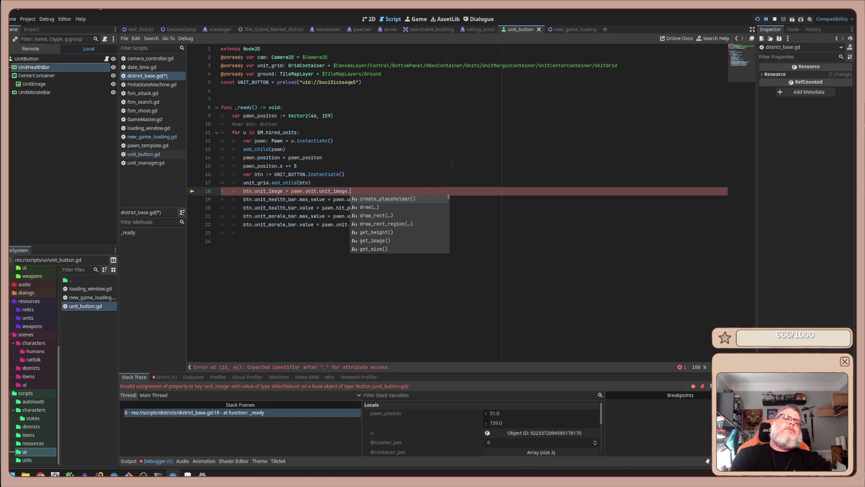
type("i")
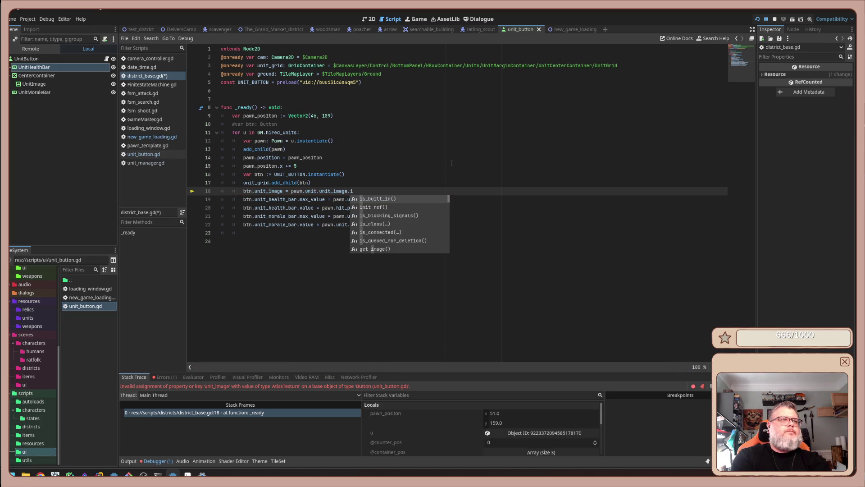
type("m")
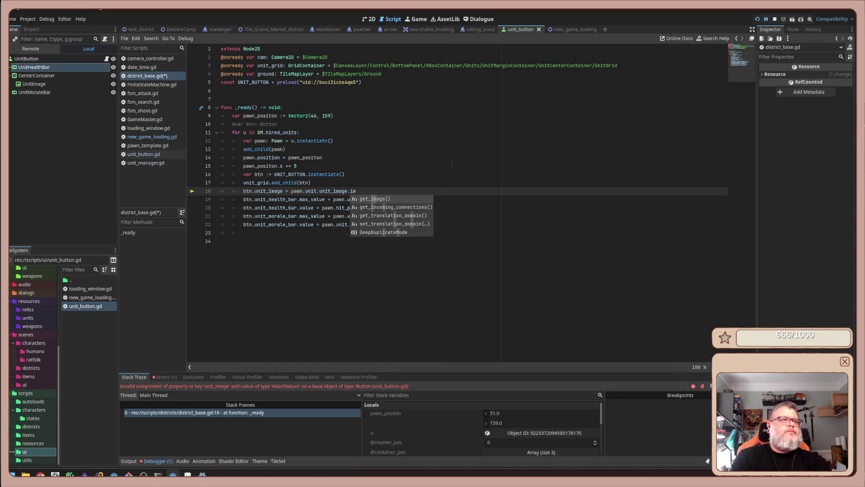
Append .get_image() to pawn.unit.unit_image on line 18 and rerun the game.
key("Return")
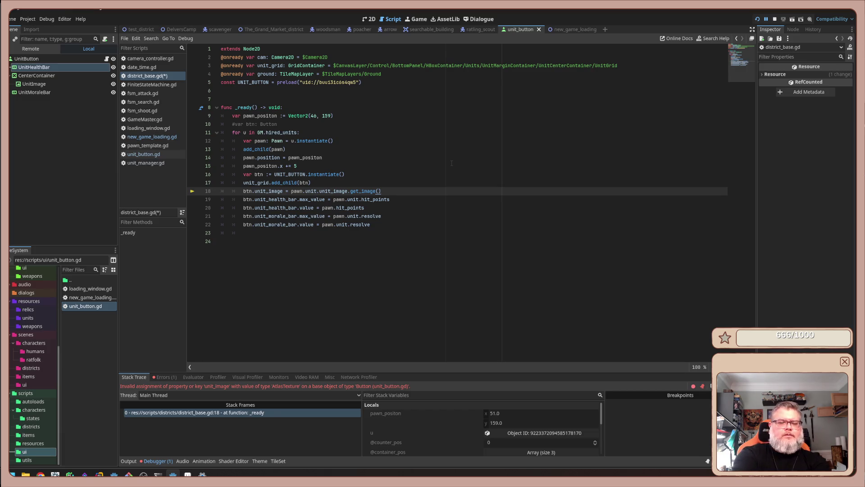
key("F5")
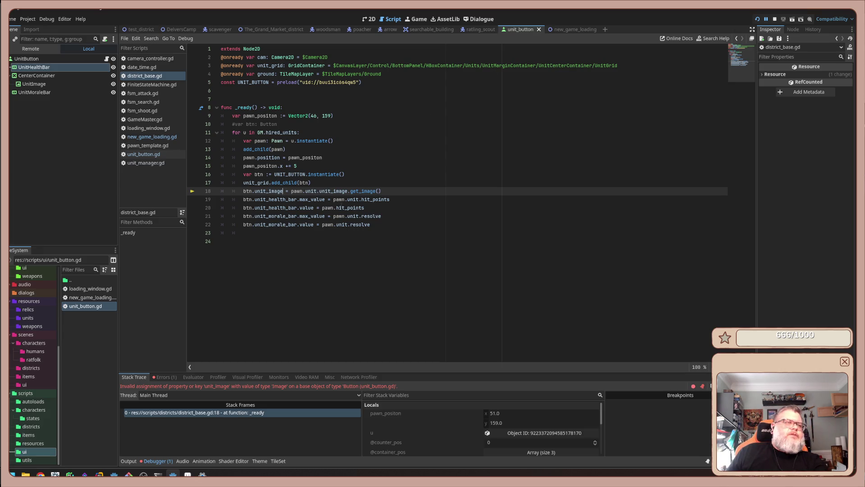
type(".")
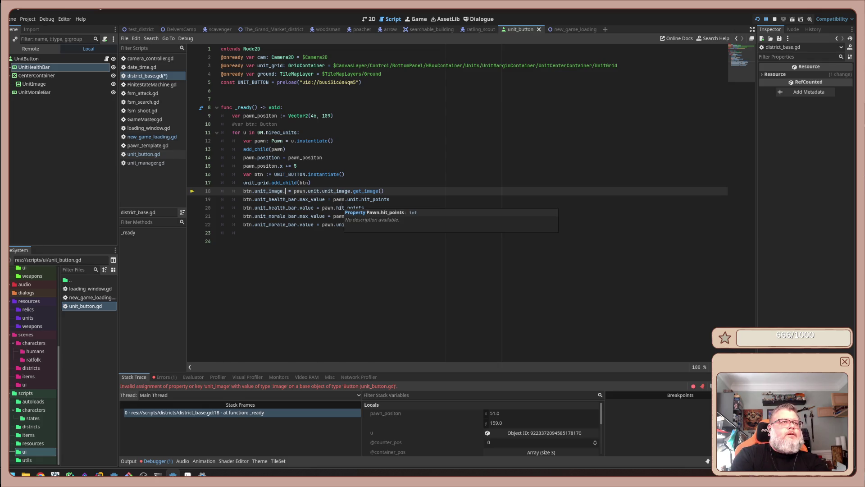
type("ima")
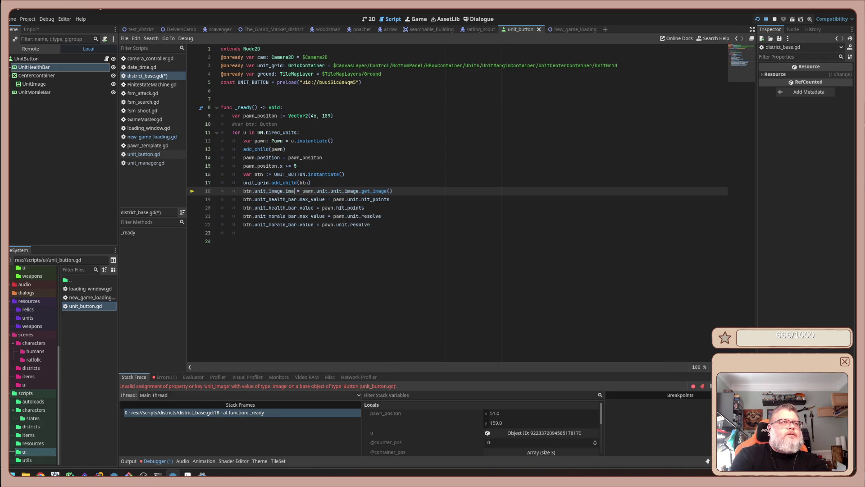
type("ge")
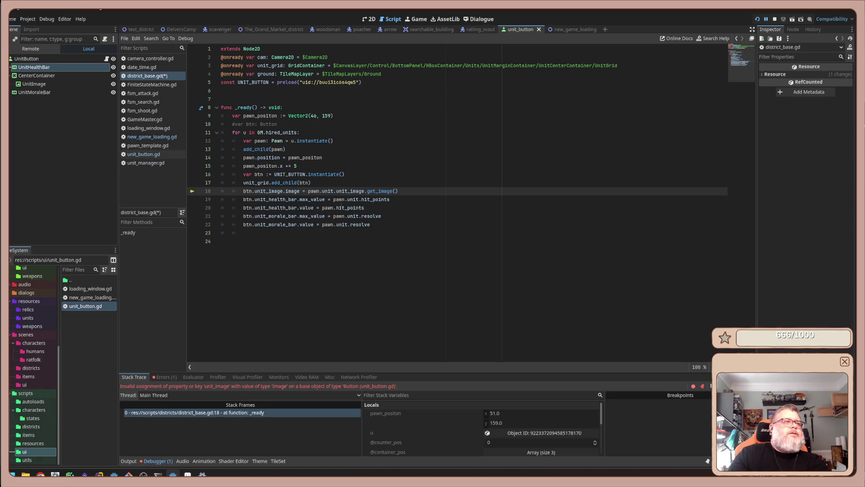
Remove .get_image() from line 18 so unit_image gets the AtlasTexture, then run the game.
left_click(30, 84)
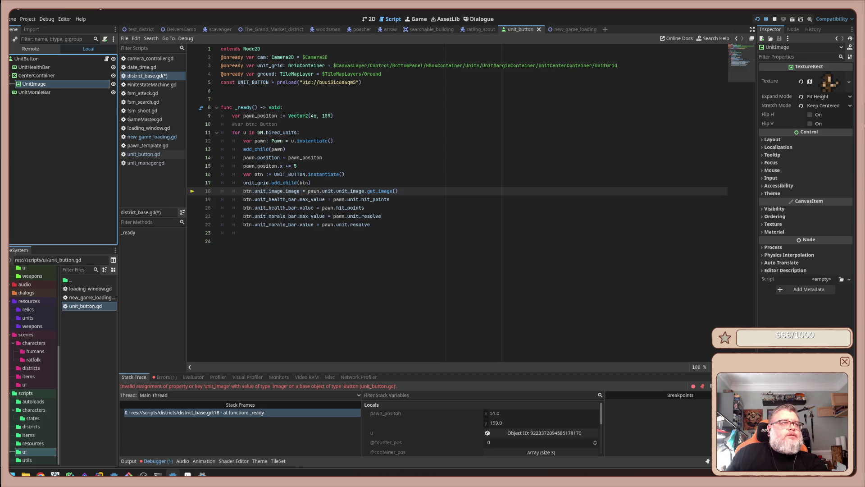
left_click_drag(299, 192, 285, 192)
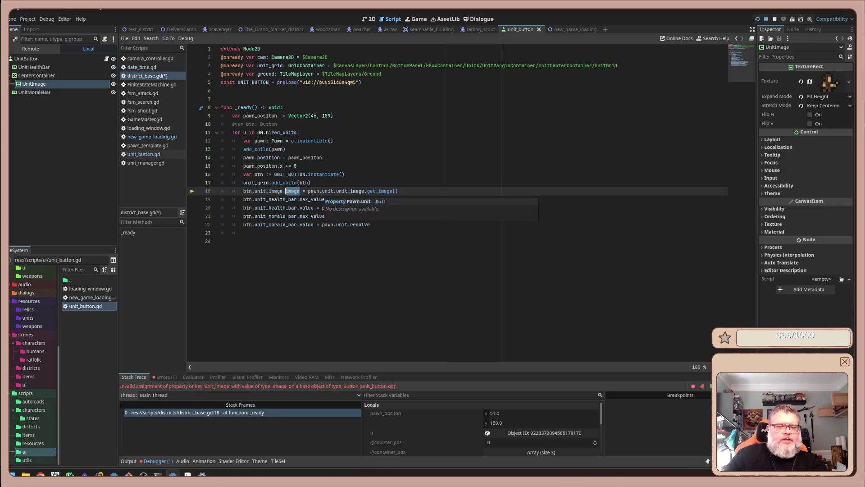
type("texture")
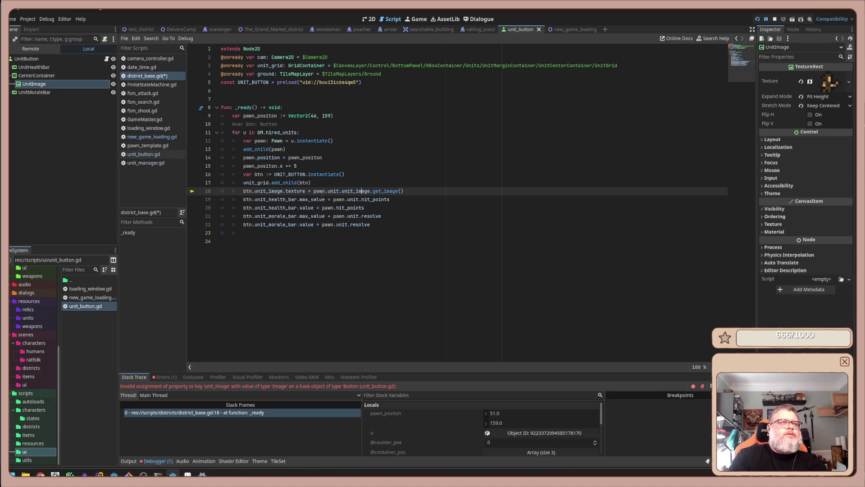
key("shift+Right")
key("shift+Right")
key("shift+Right")
key("shift+Right")
key("shift+Right")
key("shift+Right")
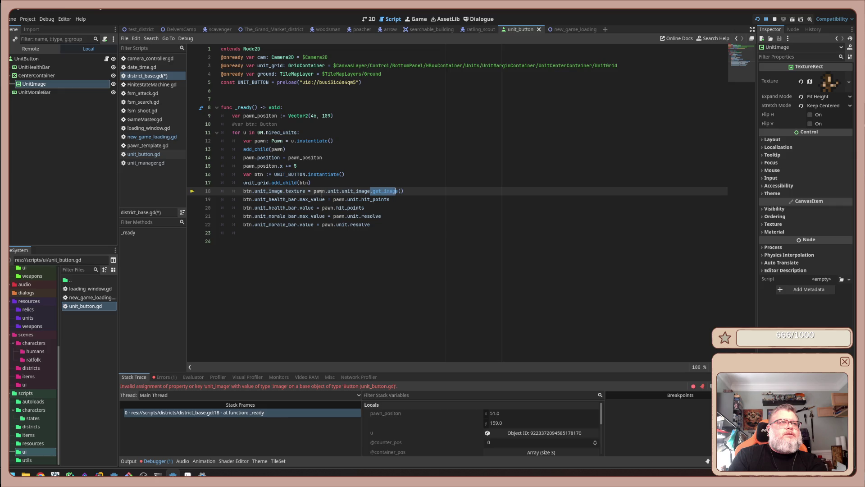
key("shift+Right")
key("shift+Right")
key("shift+Right")
key("BackSpace")
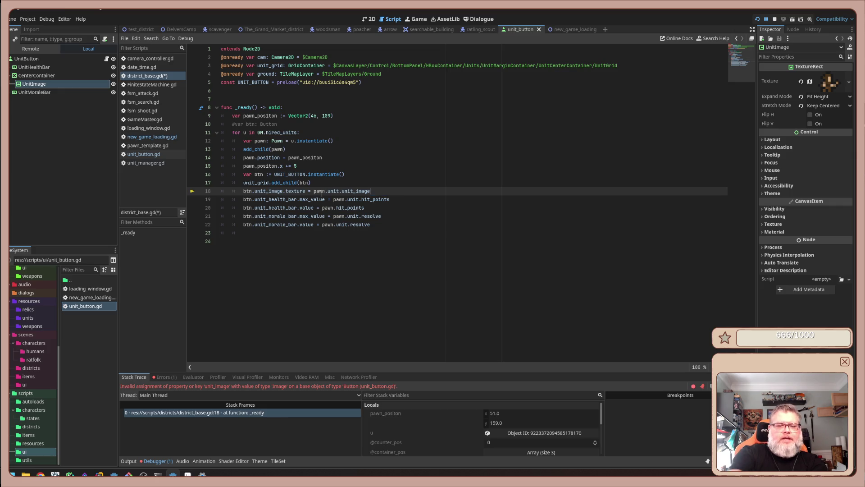
key("F5")
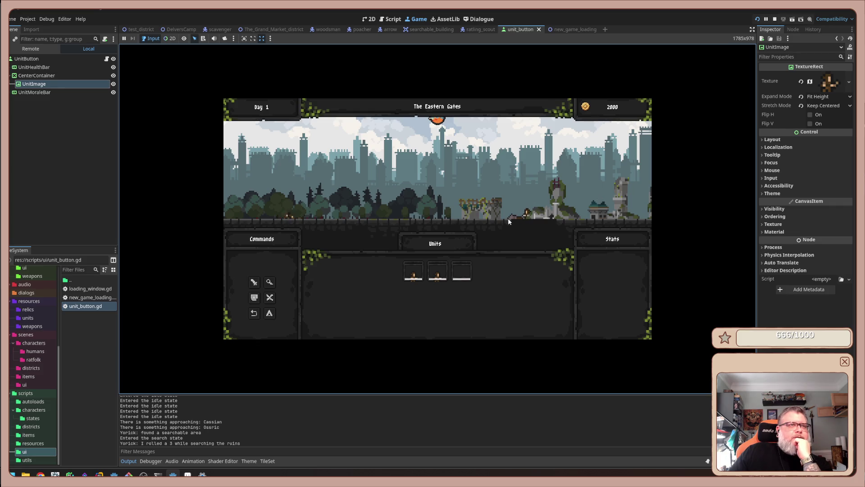
Stop the running game from the editor toolbar.
left_click(774, 19)
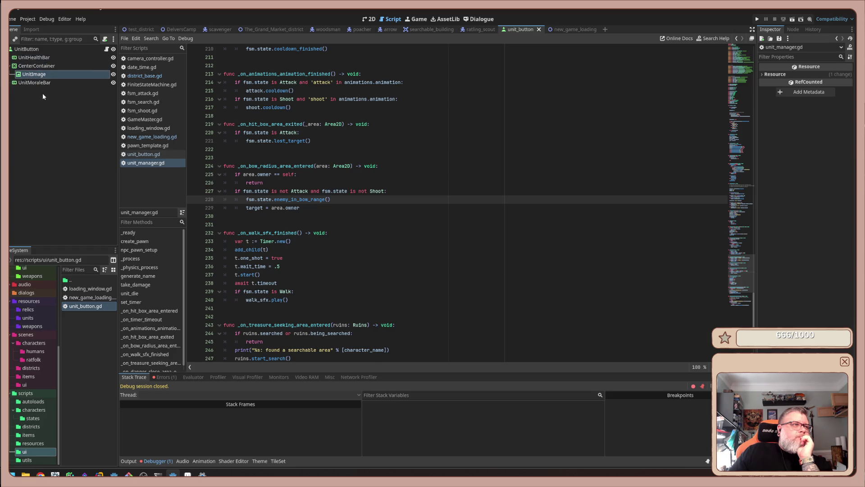
Show new_game_loading.gd at its create_starting_pawns function.
left_click(141, 138)
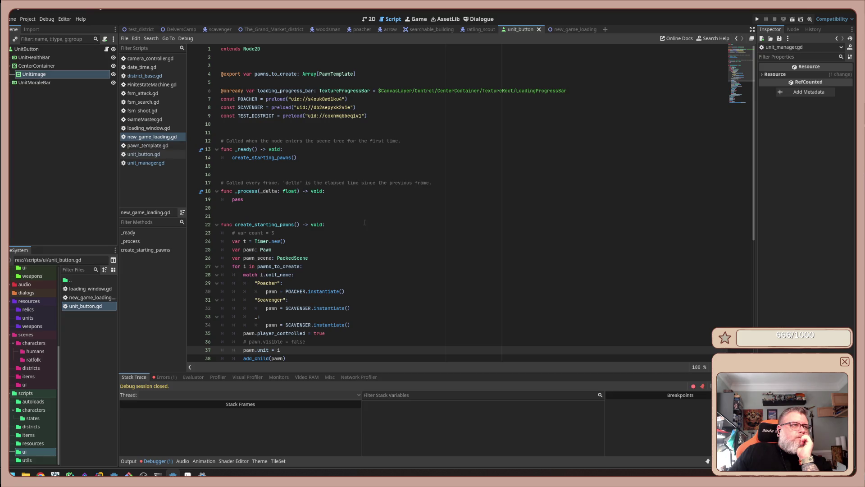
scroll(467, 203, "down", 2)
scroll(466, 203, "down", 2)
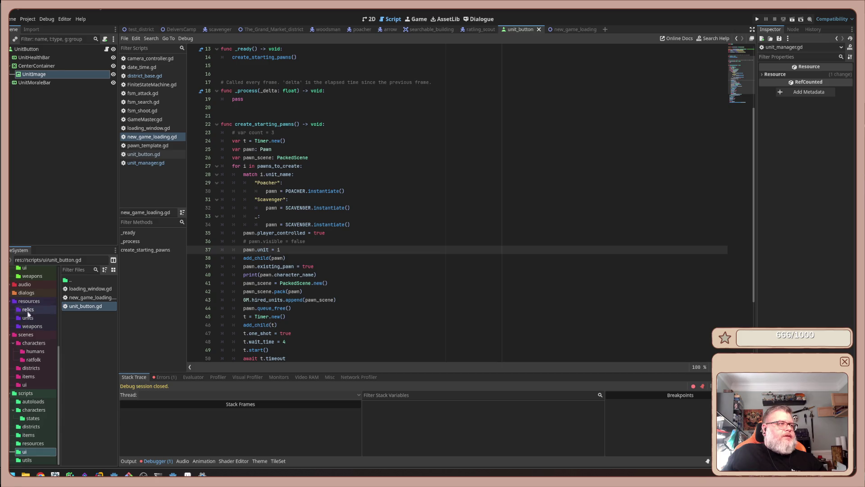
Inspect scavenger.tres in resources/units and bring up its Unit Image atlas region editor.
left_click(27, 318)
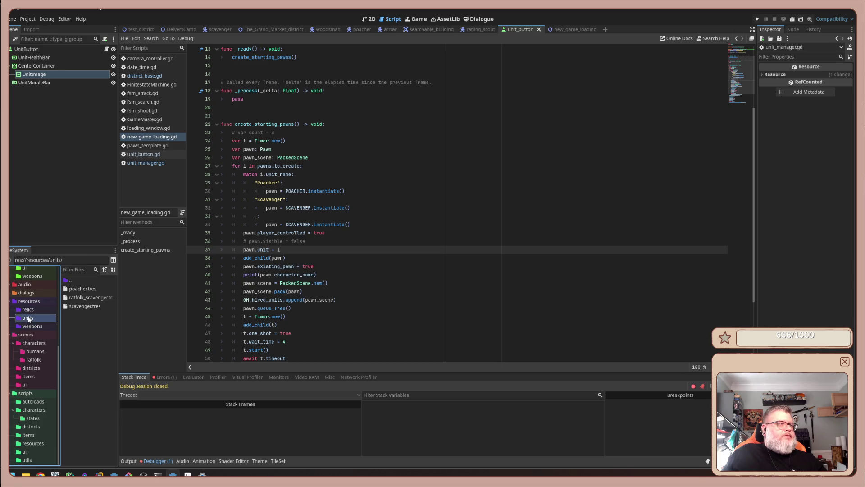
left_click(81, 288)
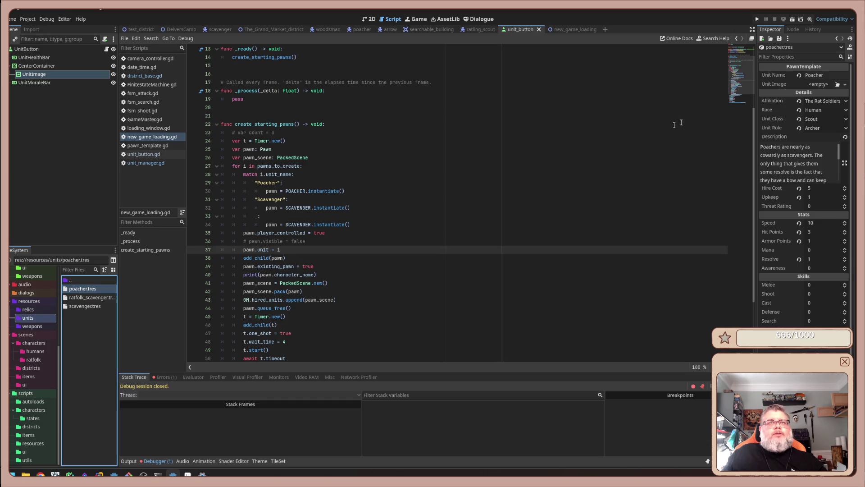
left_click(80, 306)
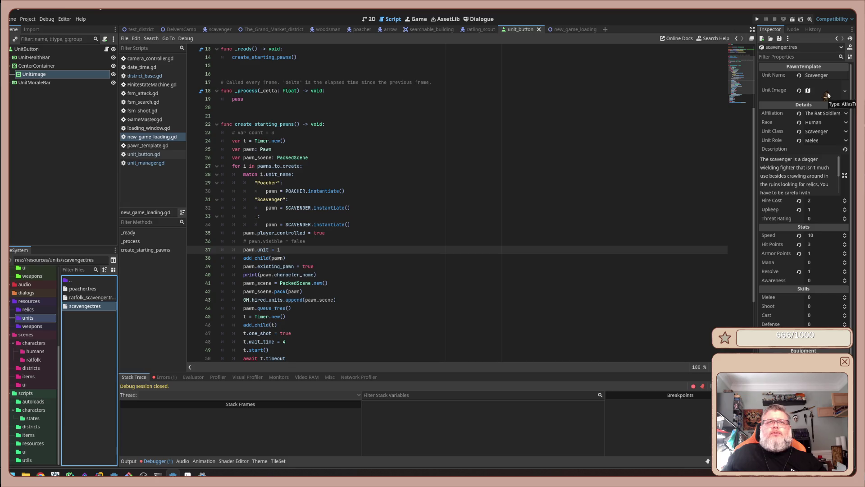
left_click(826, 97)
left_click(806, 242)
scroll(697, 210, "down", 3)
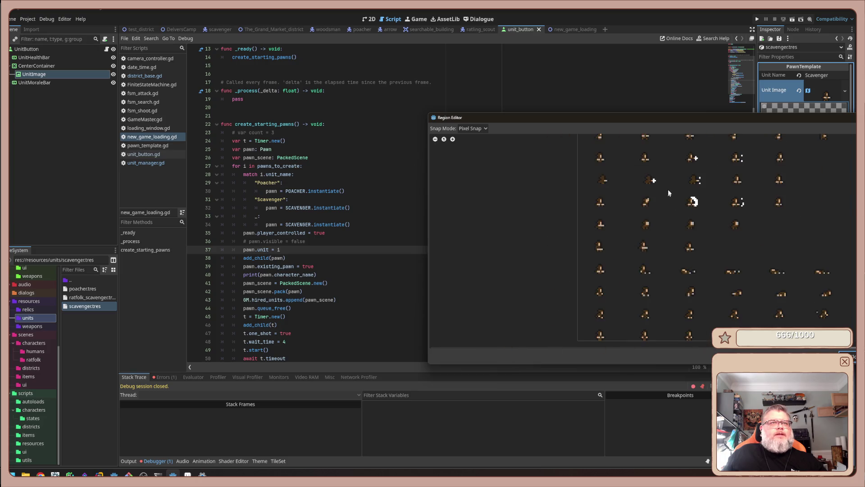
scroll(688, 226, "up", 3)
scroll(688, 225, "up", 2)
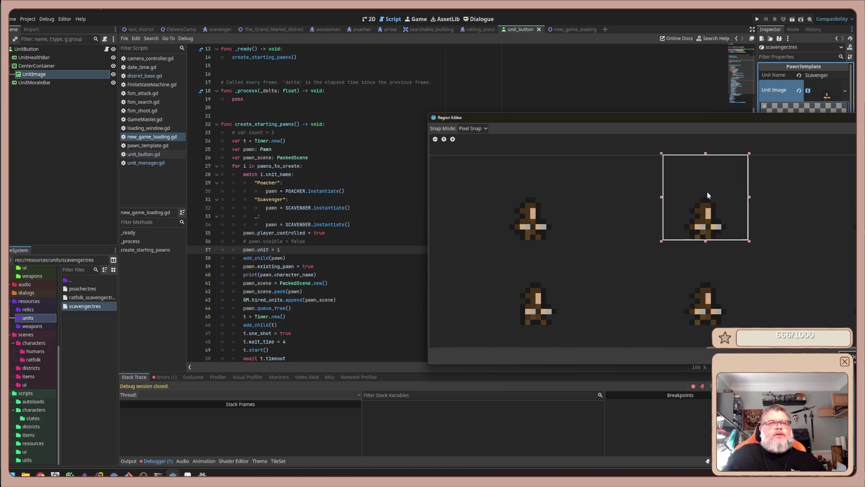
Crop the Scavenger's region to one 8×8 sprite at x 76, y 8 and select poacher.tres.
left_click_drag(707, 154, 705, 197)
left_click_drag(662, 224, 683, 226)
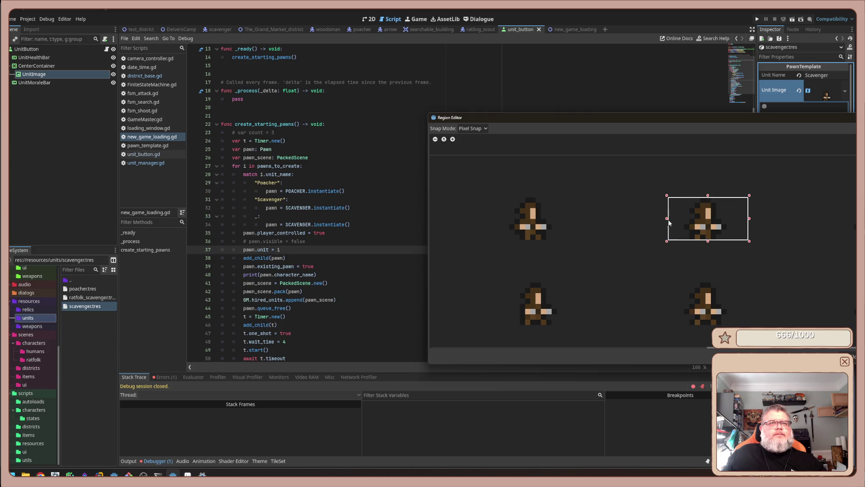
left_click_drag(749, 223, 730, 223)
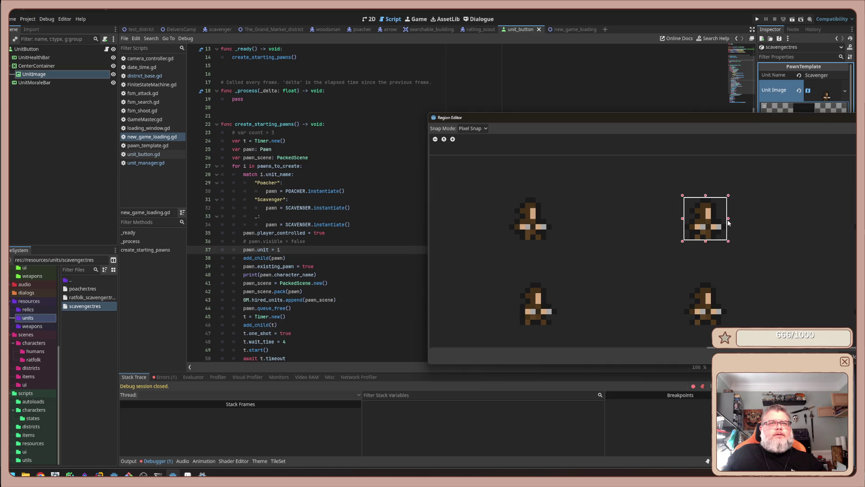
key("Escape")
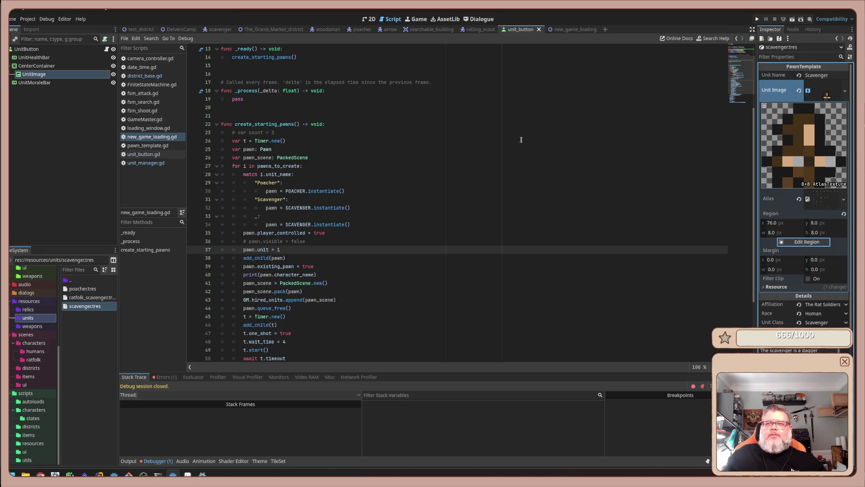
left_click(84, 289)
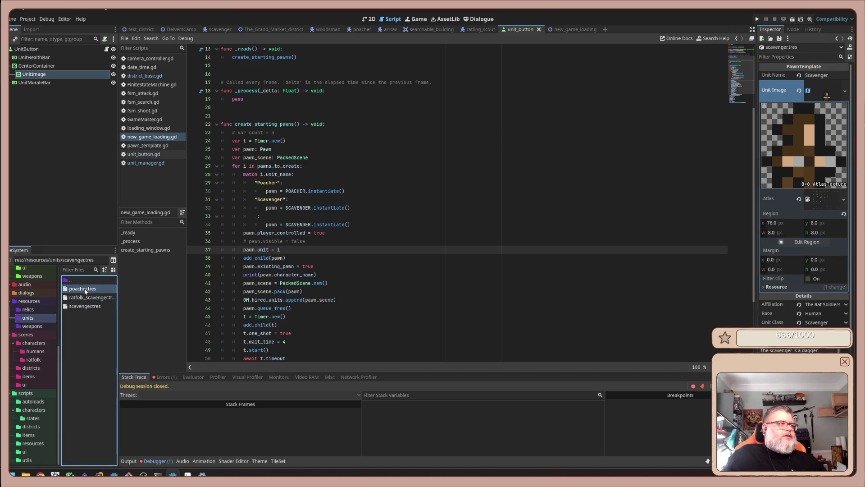
Give poacher.tres a new AtlasTexture as its Unit Image.
left_click(838, 84)
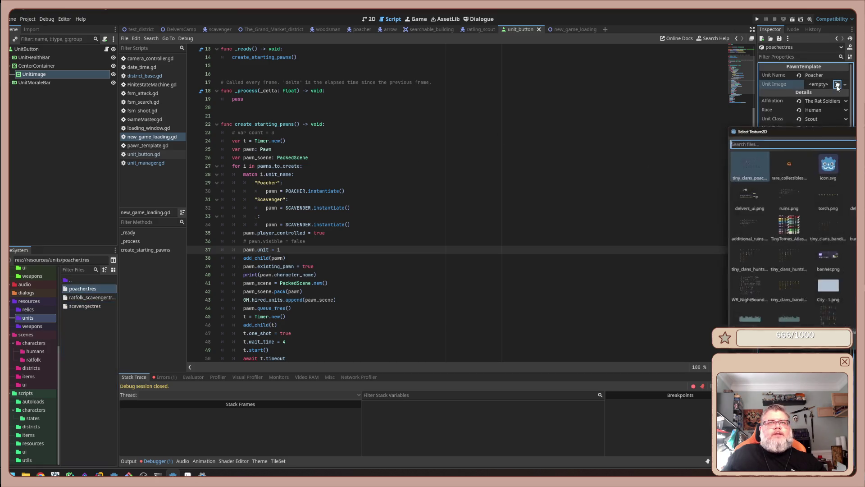
key("Escape")
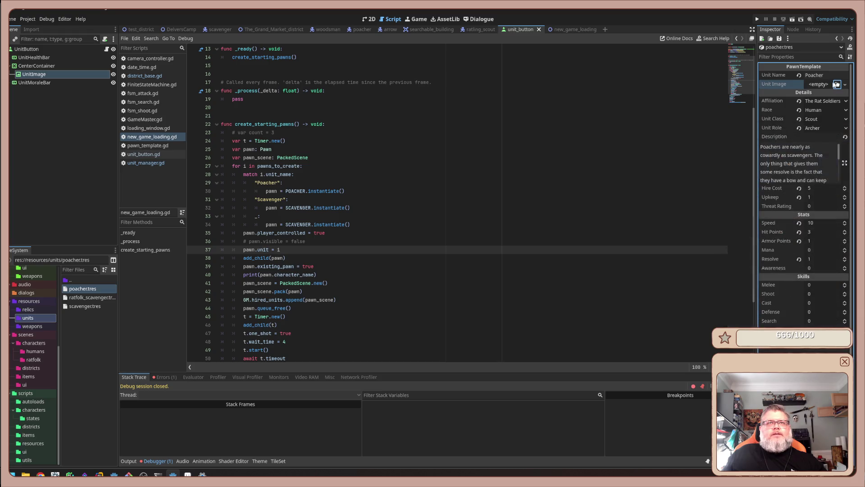
left_click(844, 84)
left_click(796, 149)
left_click(826, 85)
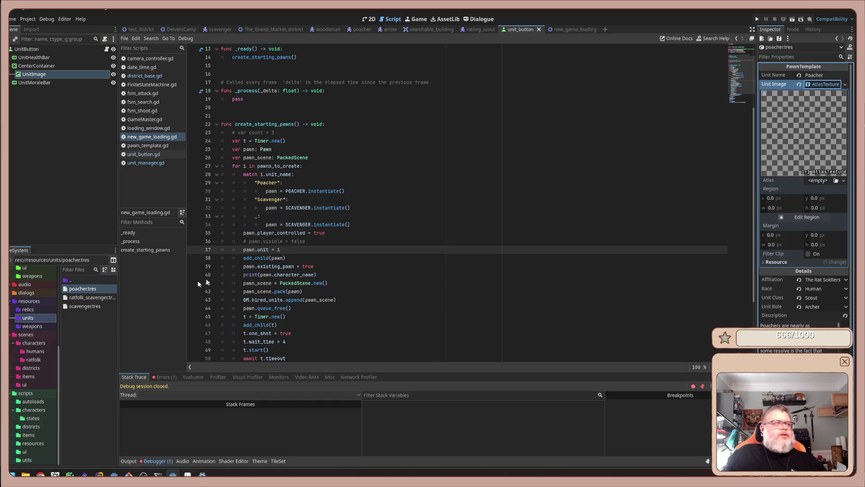
scroll(42, 319, "up", 4)
Use the poacher sheet from art/bandits as the atlas and crop a 9×8 region at x 172, y 8.
left_click(27, 292)
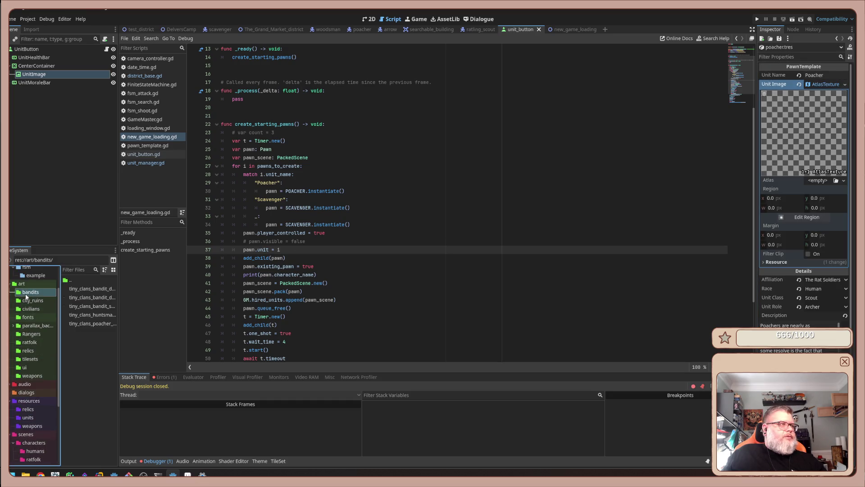
left_click(86, 325)
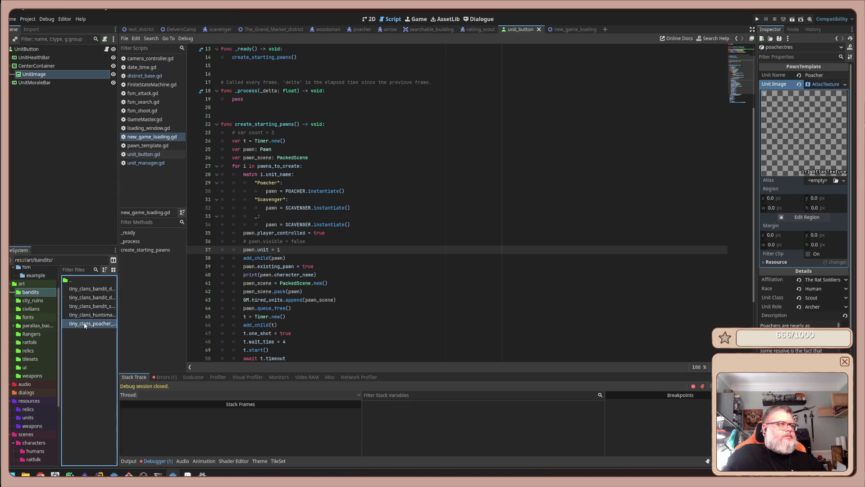
left_click_drag(85, 327, 813, 187)
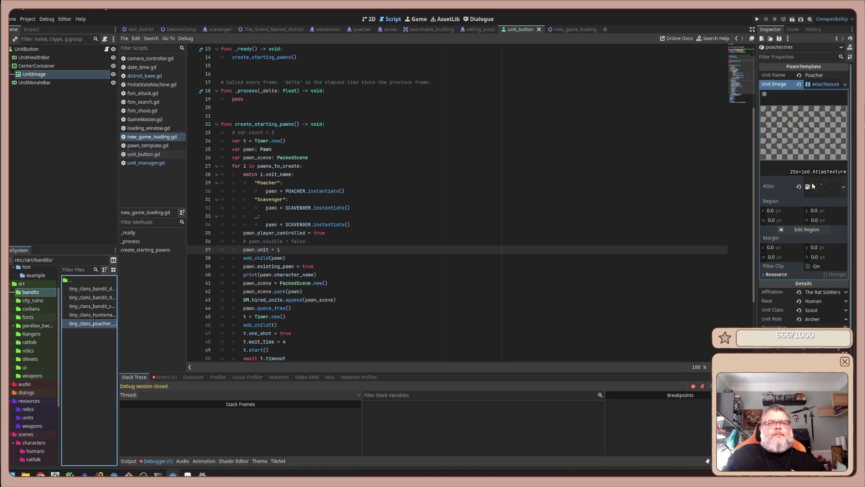
left_click(807, 229)
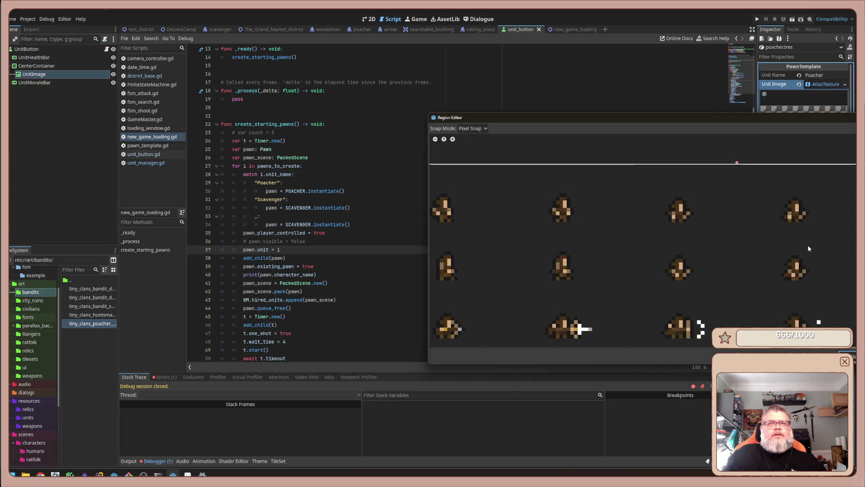
scroll(701, 221, "up", 2)
scroll(642, 237, "up", 1)
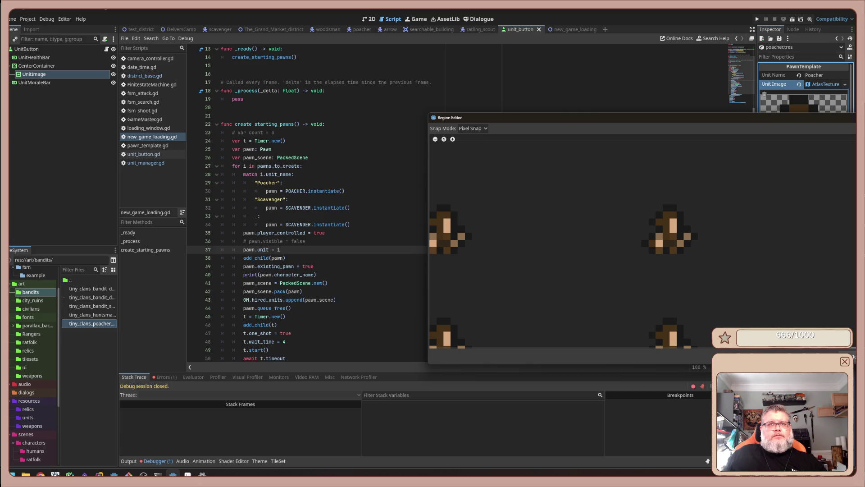
key("Escape")
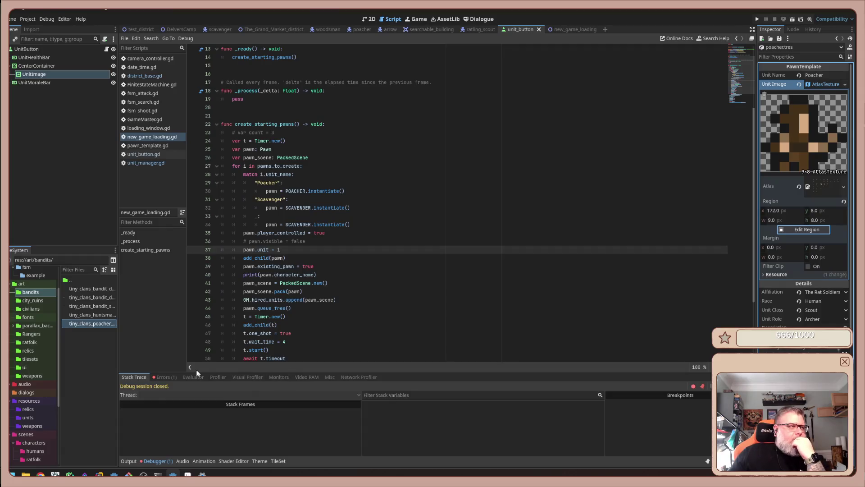
left_click(166, 376)
left_click(143, 377)
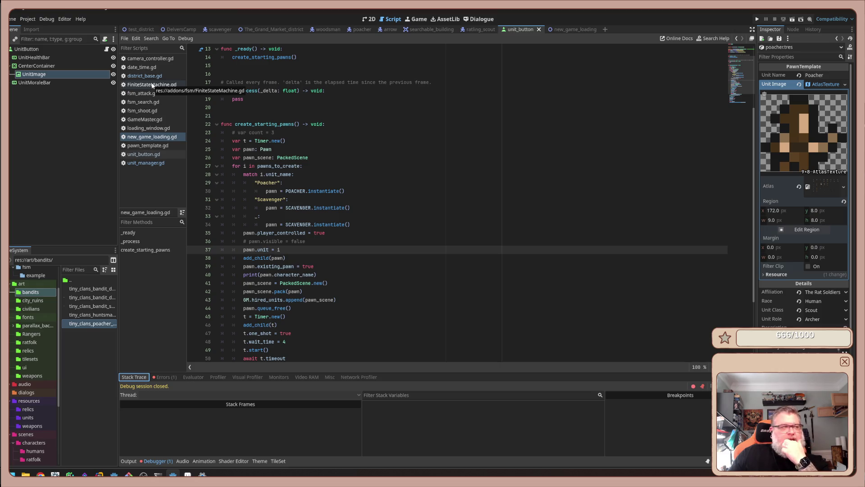
left_click(136, 167)
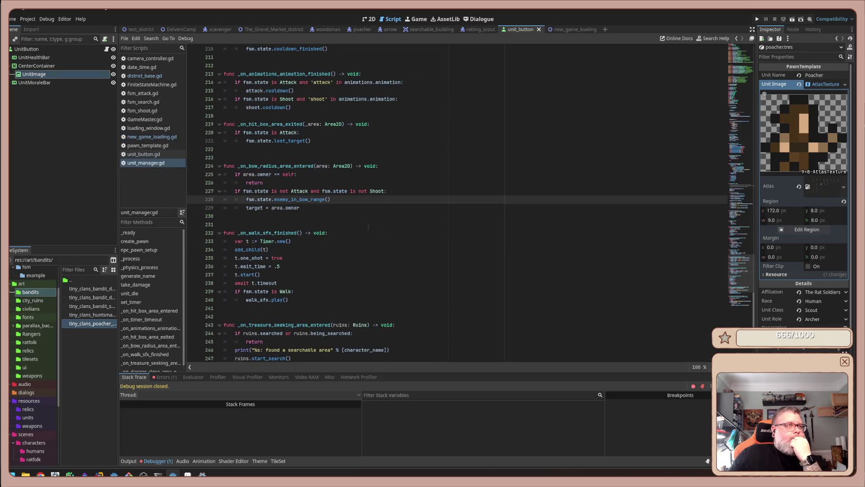
scroll(361, 219, "up", 3)
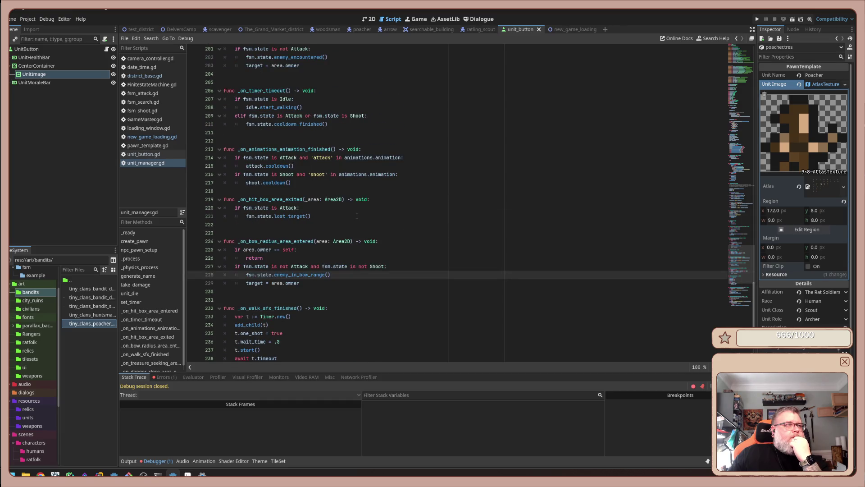
scroll(357, 215, "up", 5)
scroll(357, 215, "up", 5)
scroll(357, 215, "up", 5)
scroll(358, 213, "up", 4)
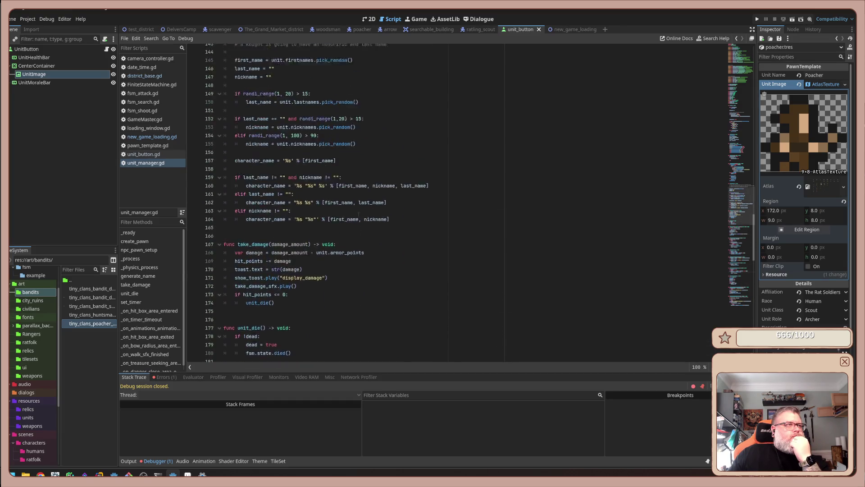
scroll(359, 216, "up", 5)
scroll(358, 214, "up", 5)
scroll(357, 214, "up", 5)
scroll(357, 212, "up", 5)
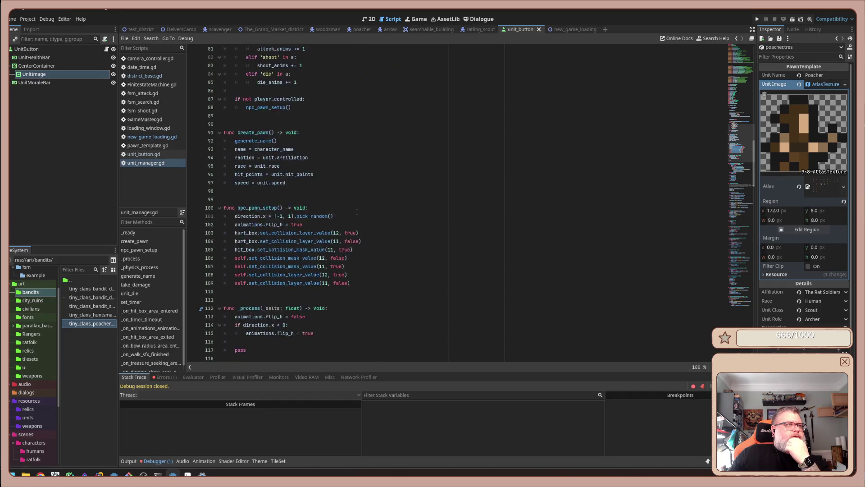
scroll(357, 211, "up", 3)
scroll(357, 212, "up", 3)
scroll(357, 212, "up", 3)
scroll(357, 212, "up", 2)
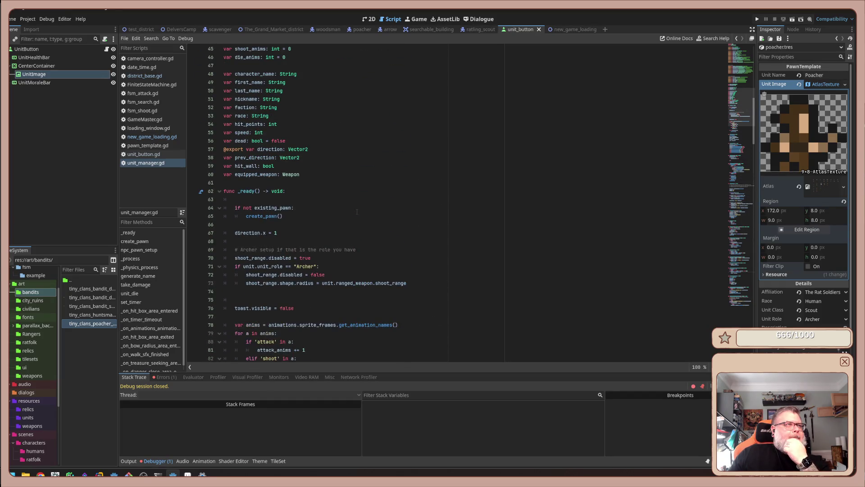
scroll(357, 211, "down", 2)
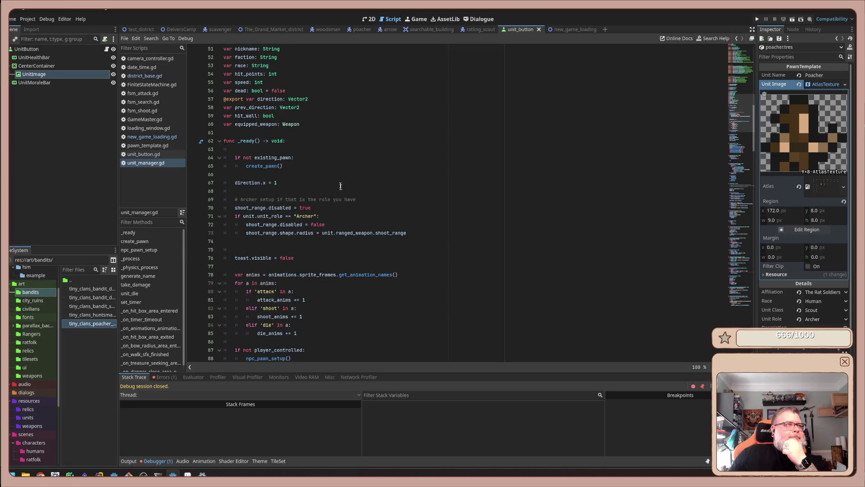
scroll(331, 169, "down", 3)
scroll(332, 169, "down", 1)
scroll(331, 169, "up", 2)
scroll(328, 171, "up", 1)
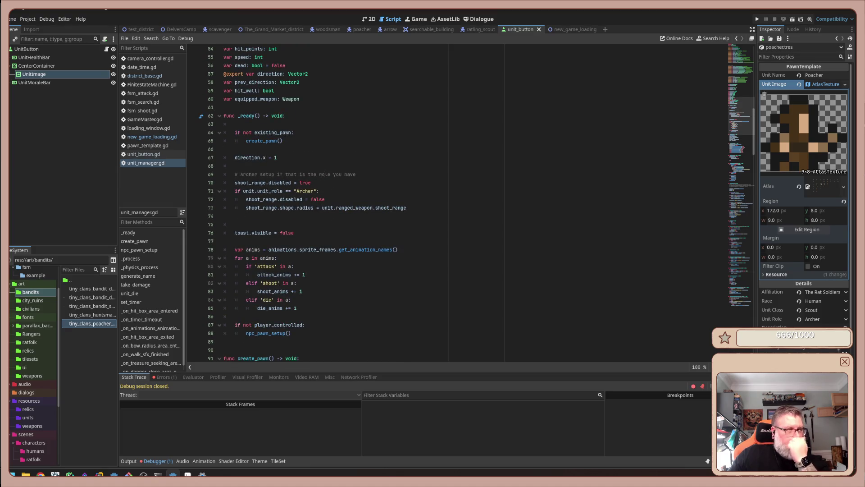
scroll(306, 179, "down", 3)
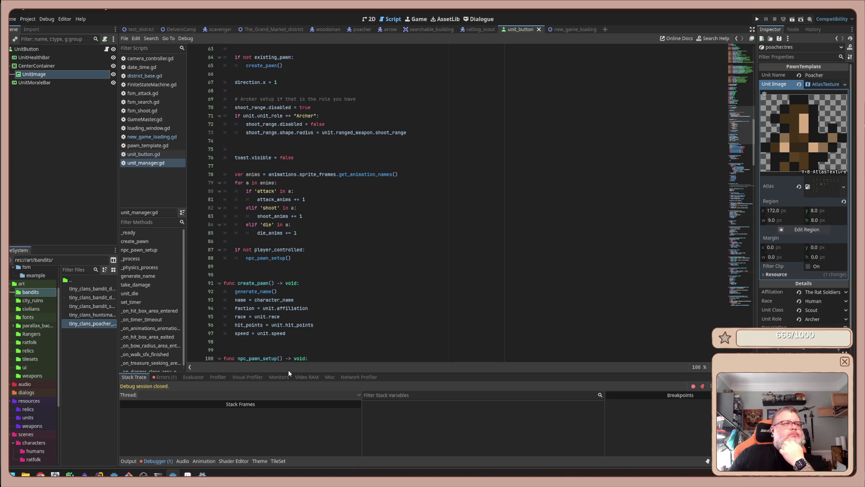
double_click(277, 325)
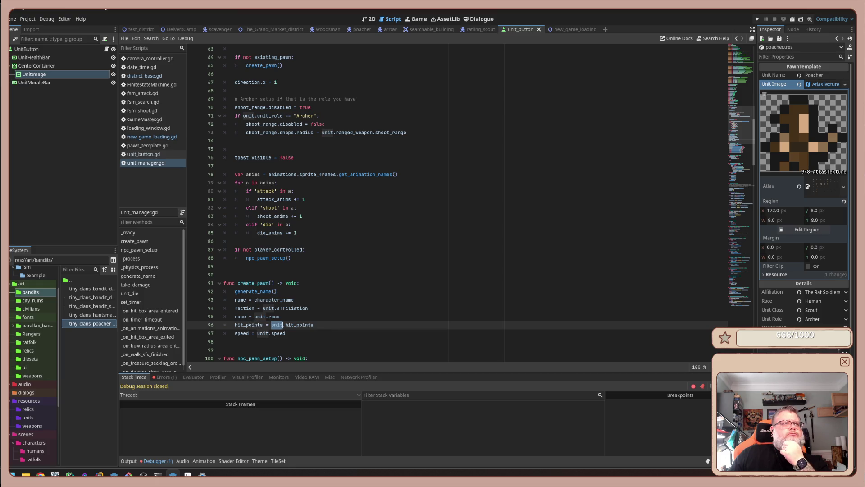
double_click(249, 325)
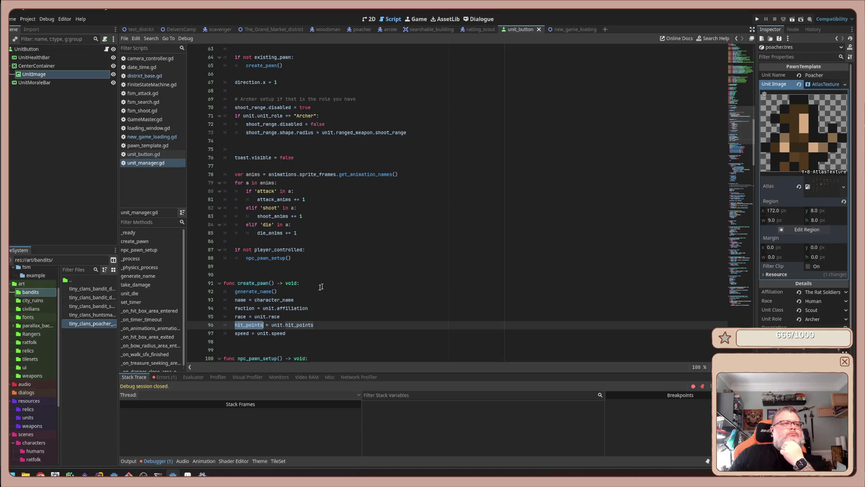
scroll(361, 272, "up", 4)
scroll(350, 266, "up", 2)
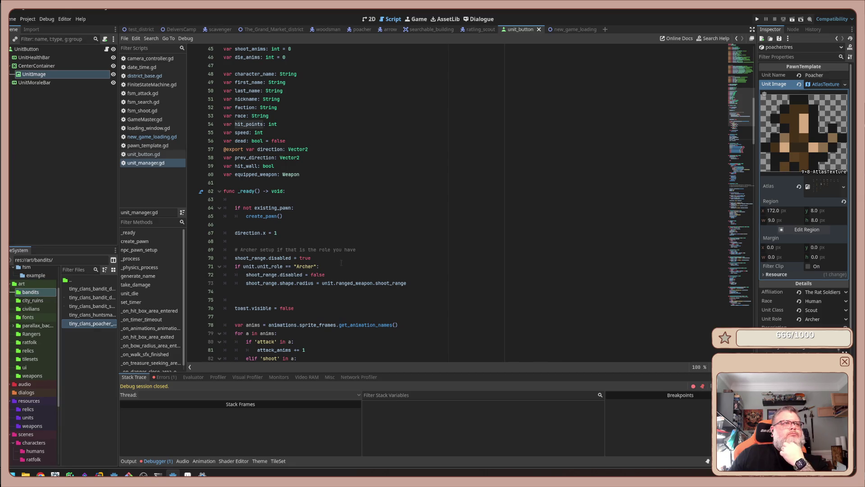
left_click(235, 198)
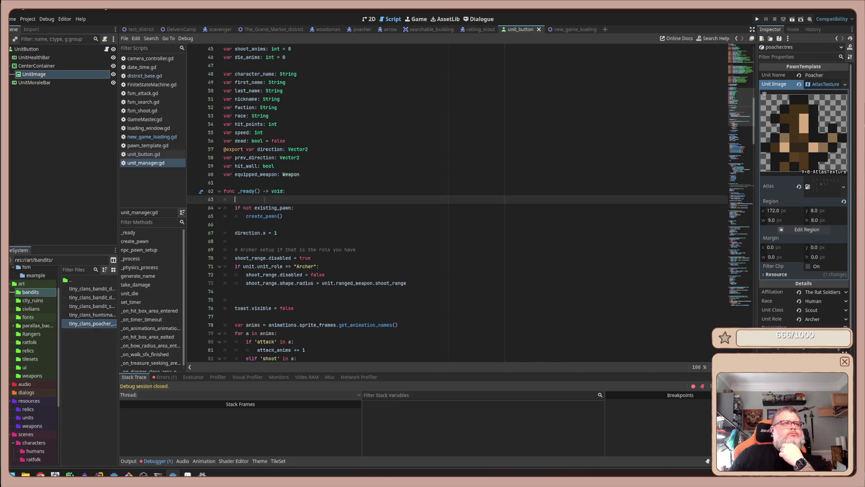
Add print("%s: has %s hit points" % [character_name, hit_points]) after create_pawn() and run the game with F5.
key("Down")
key("Down")
key("Down")
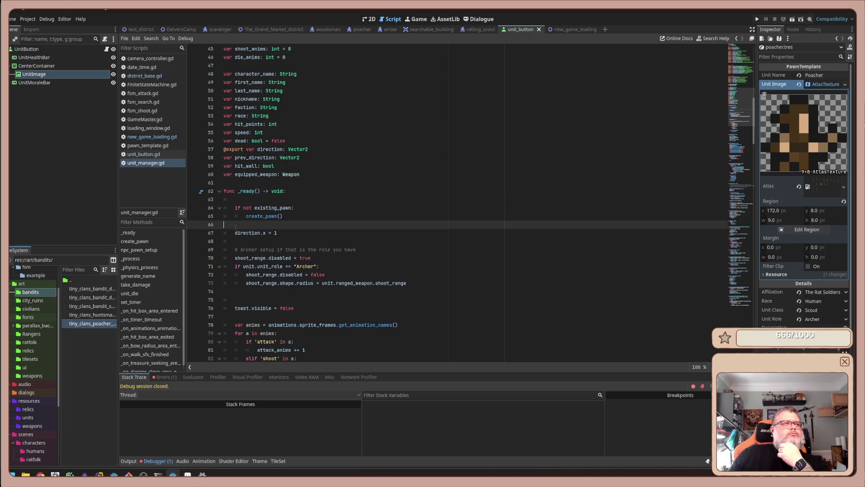
key("Tab")
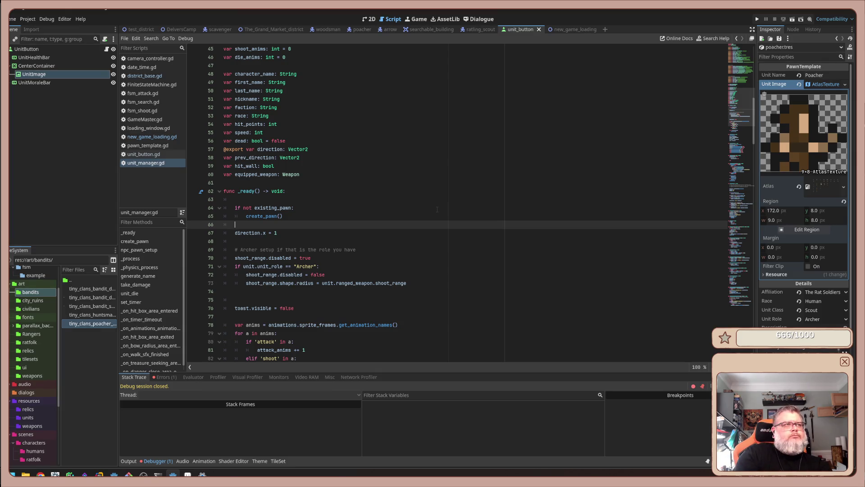
type("nt")
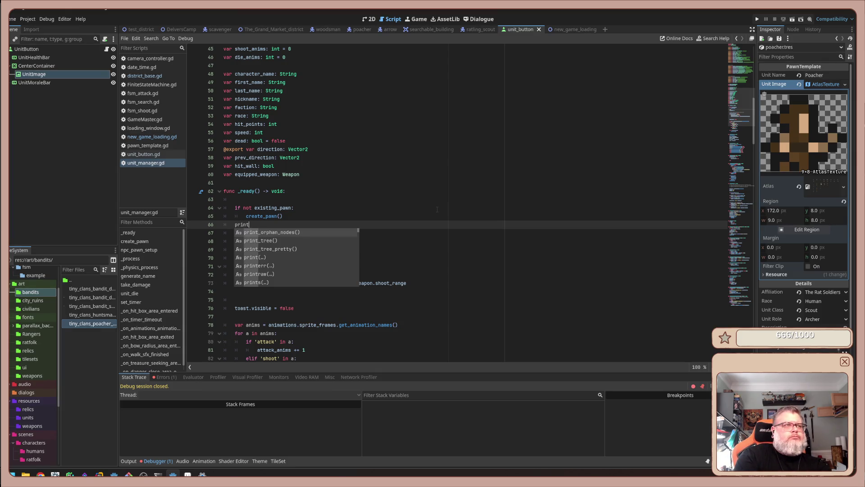
type("(")
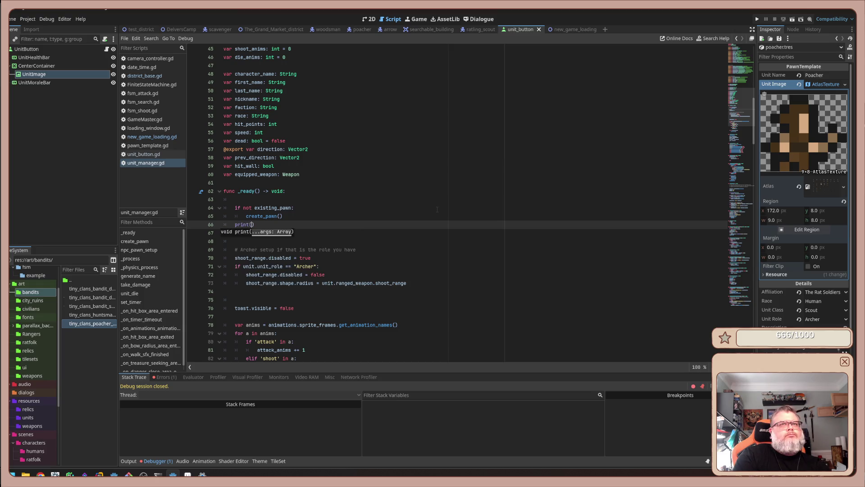
type("\"")
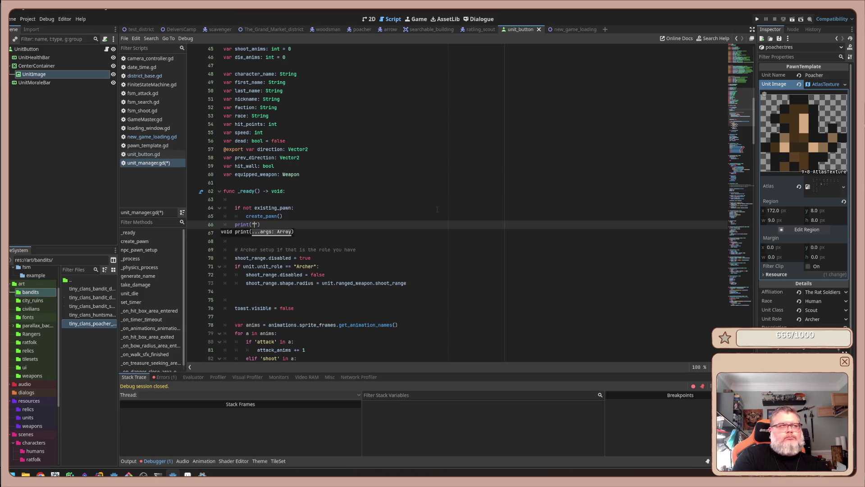
type("%s")
key("BackSpace")
type(": has %s hit points")
key("Right")
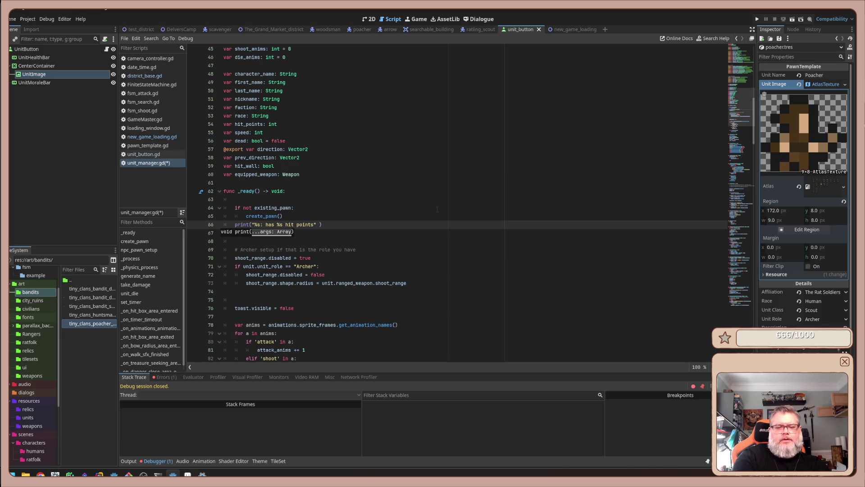
type("% [")
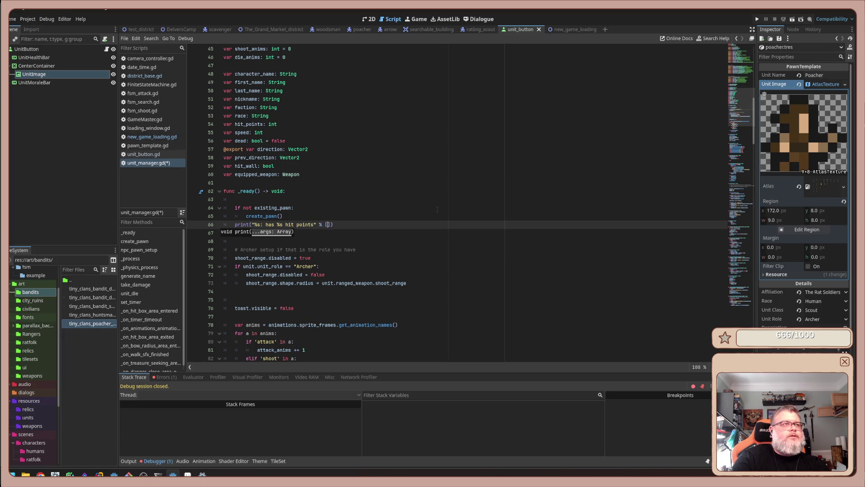
type("ch")
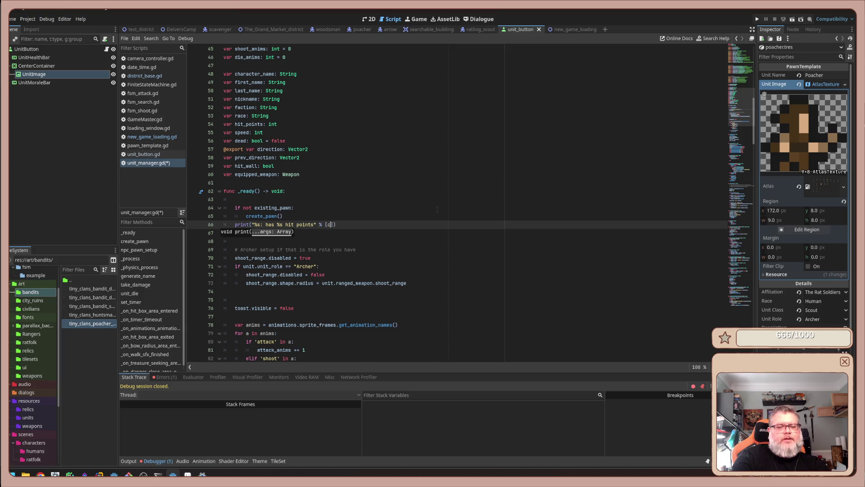
type("aracter")
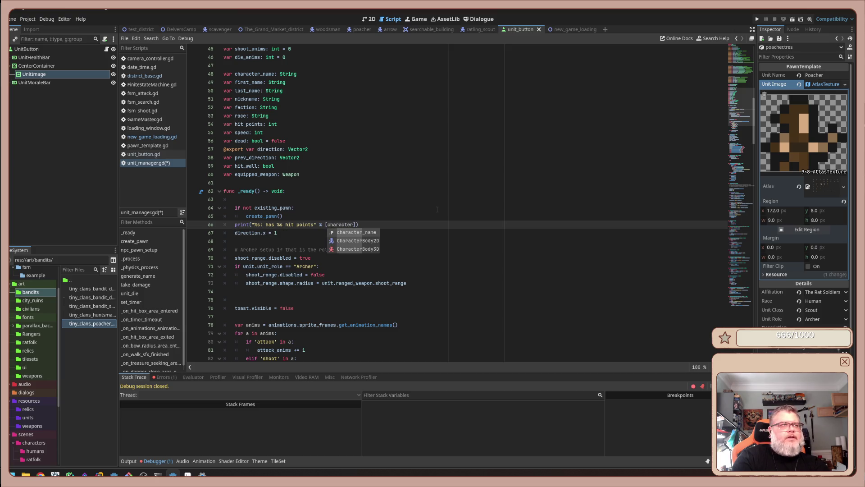
key("Return")
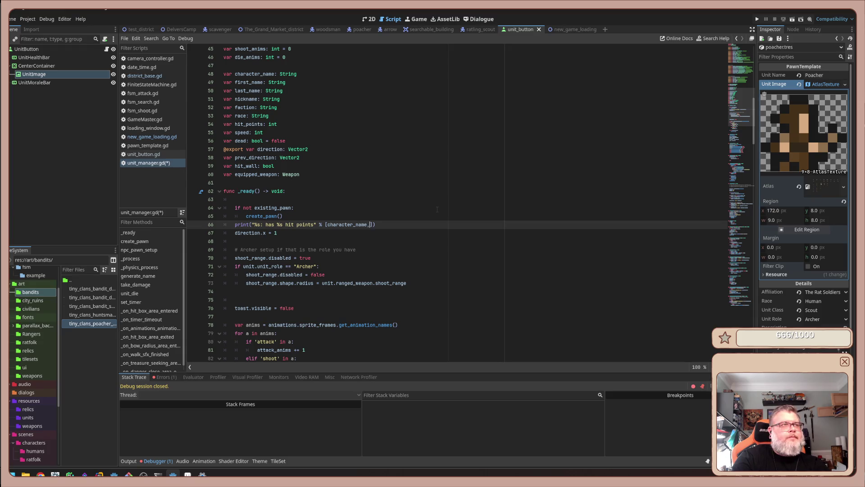
type("hit")
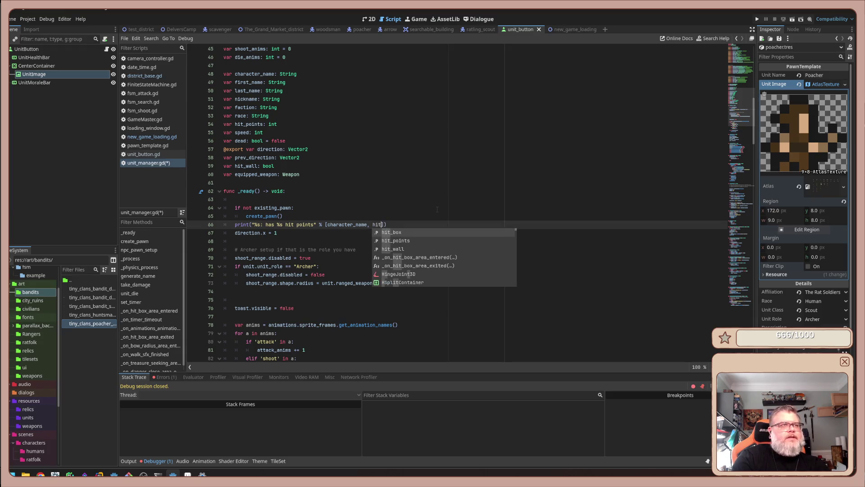
key("Down")
key("Return")
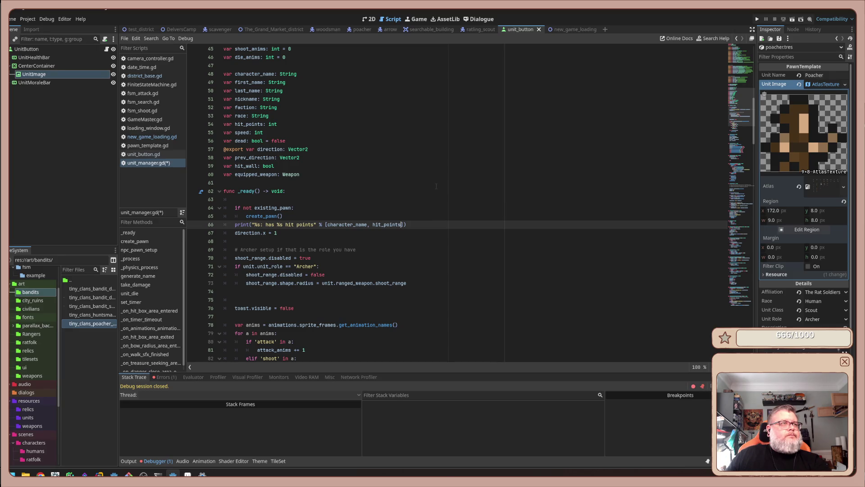
key("F5")
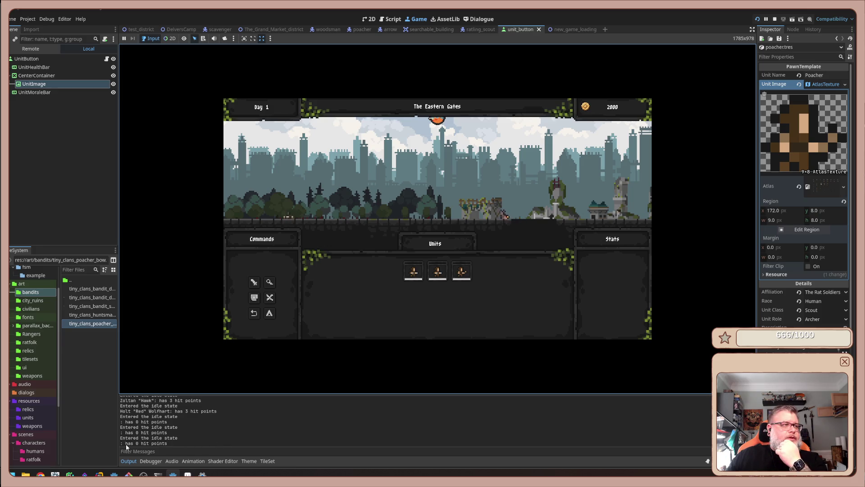
scroll(149, 438, "up", 2)
scroll(162, 439, "up", 1)
scroll(162, 439, "up", 1)
scroll(161, 437, "up", 1)
scroll(162, 434, "up", 1)
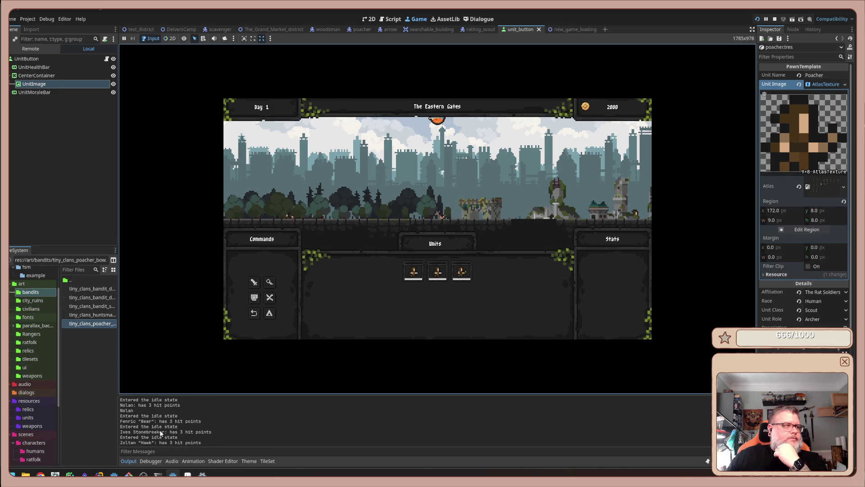
scroll(190, 421, "down", 1)
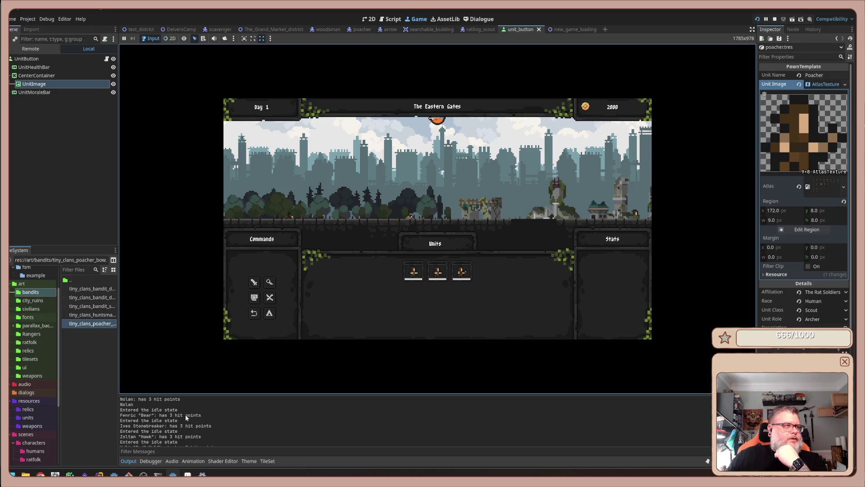
scroll(183, 416, "down", 1)
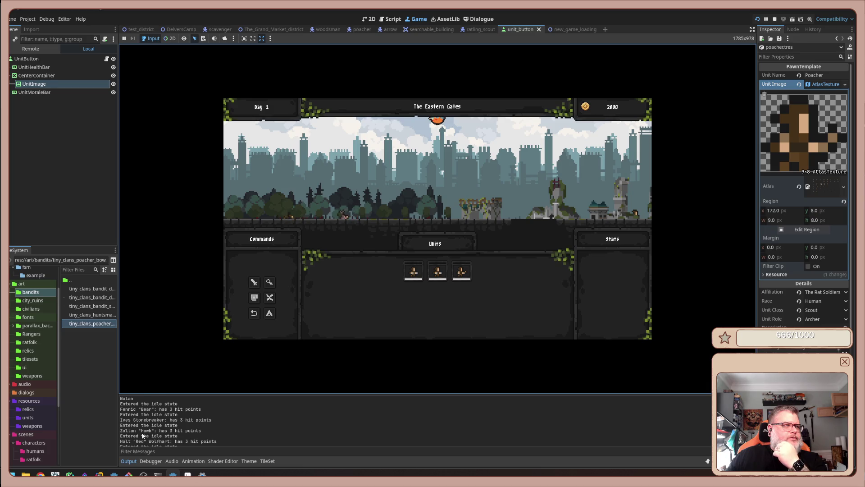
scroll(143, 435, "down", 1)
scroll(147, 435, "down", 1)
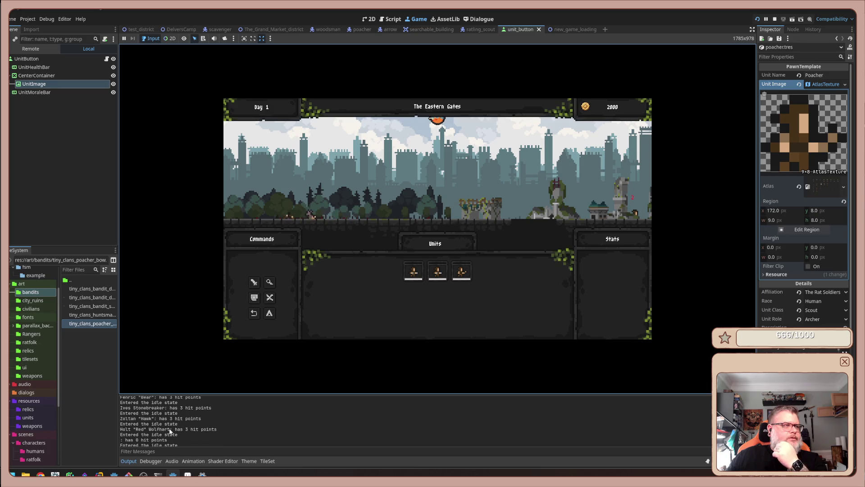
scroll(173, 435, "down", 1)
scroll(174, 435, "down", 1)
scroll(173, 435, "down", 2)
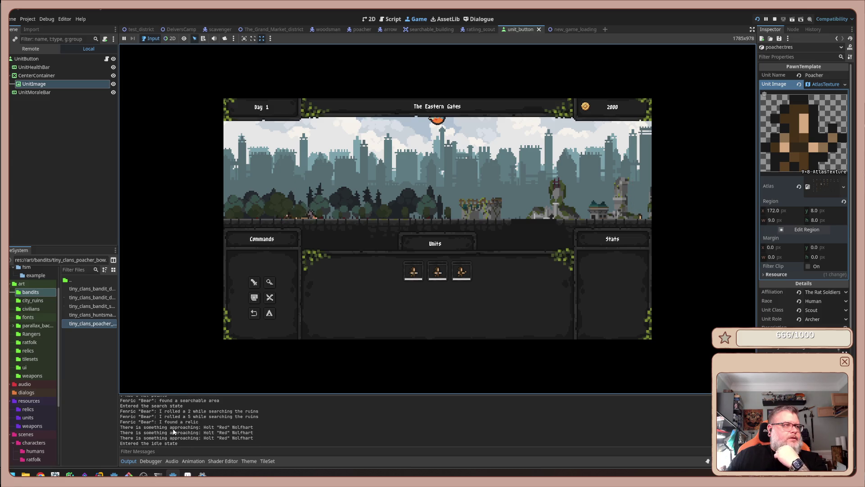
Switch the Scene dock to the Remote tab to view the running game's live tree.
left_click(32, 50)
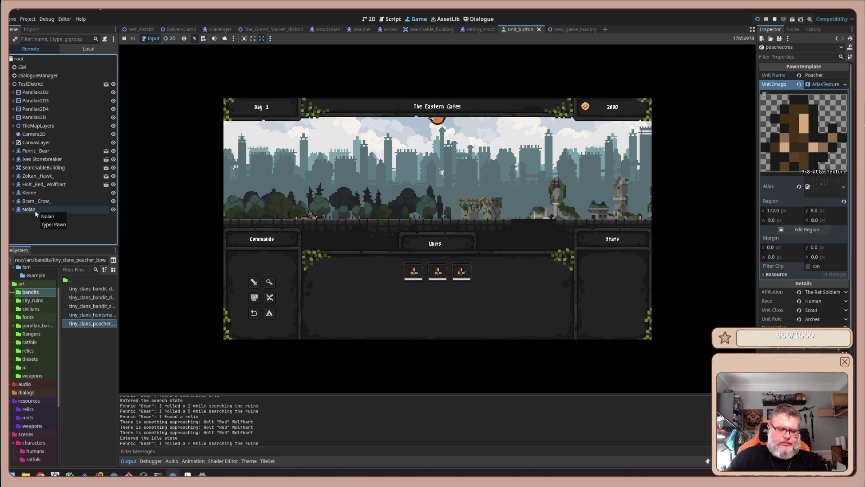
Stop the running game, returning to the pawn script in the editor.
left_click(776, 21)
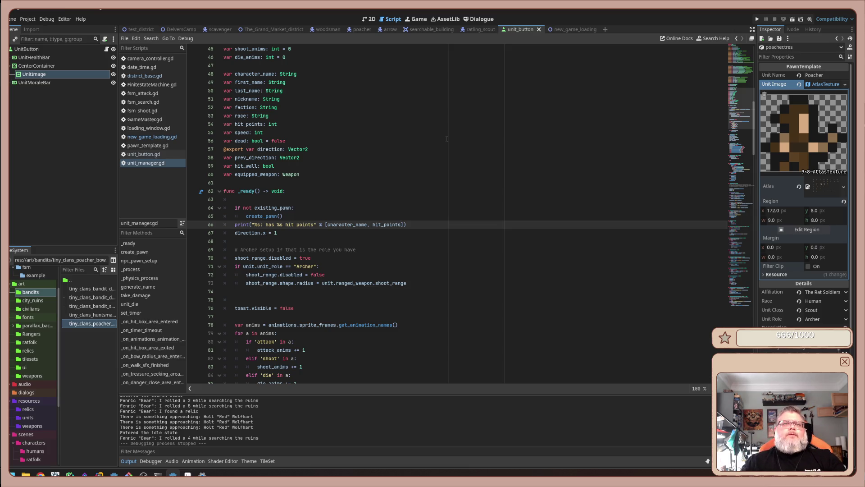
scroll(425, 142, "down", 3)
scroll(424, 145, "down", 2)
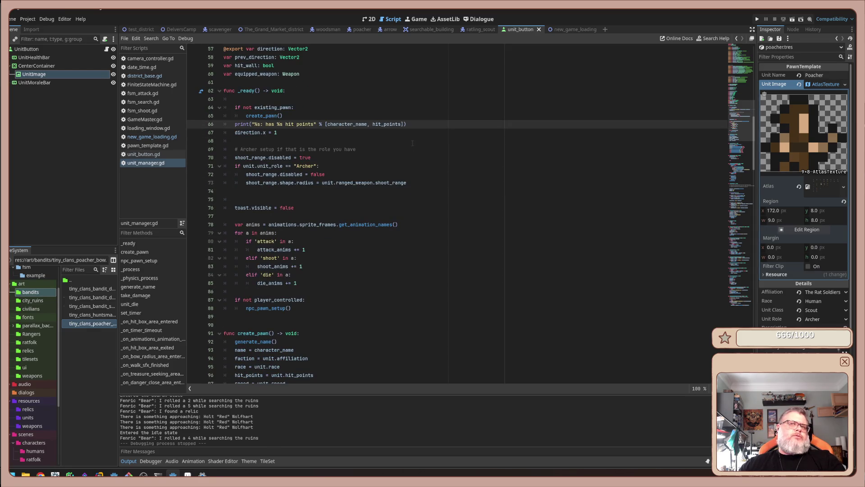
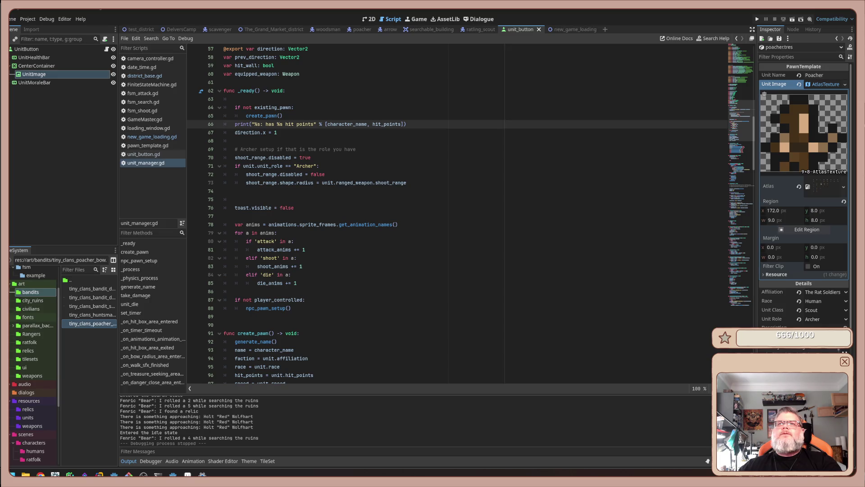
left_click(40, 473)
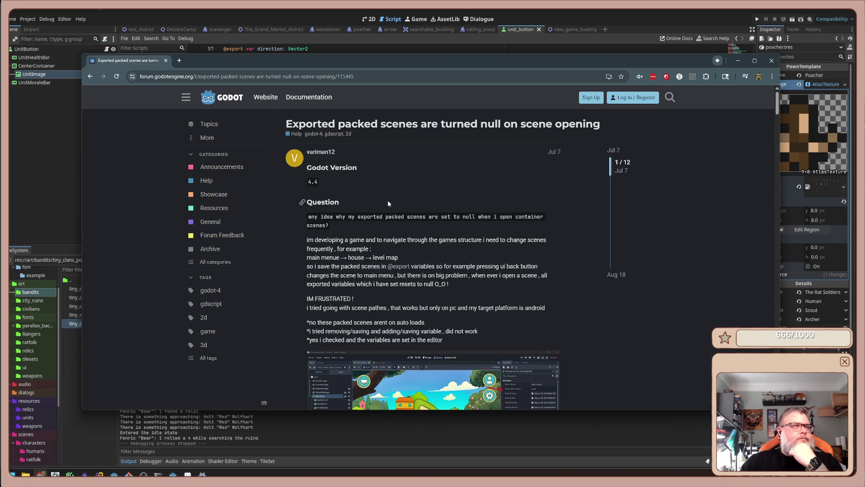
mouse_move(323, 202)
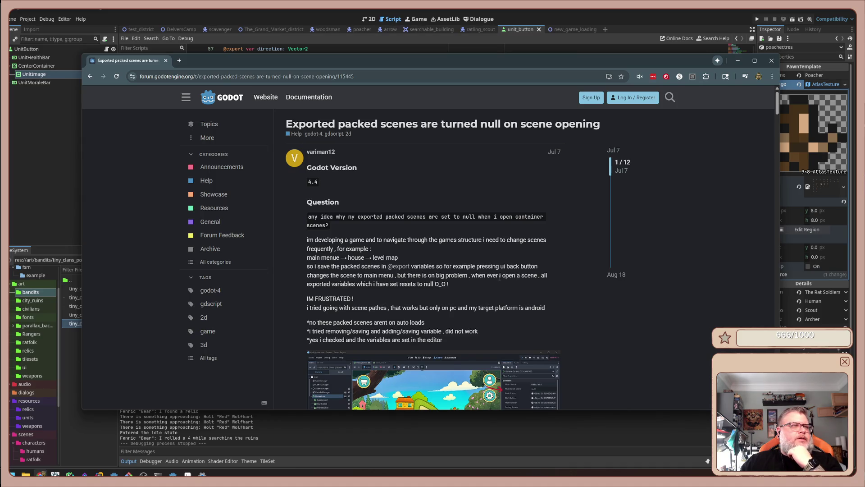
scroll(508, 211, "down", 3)
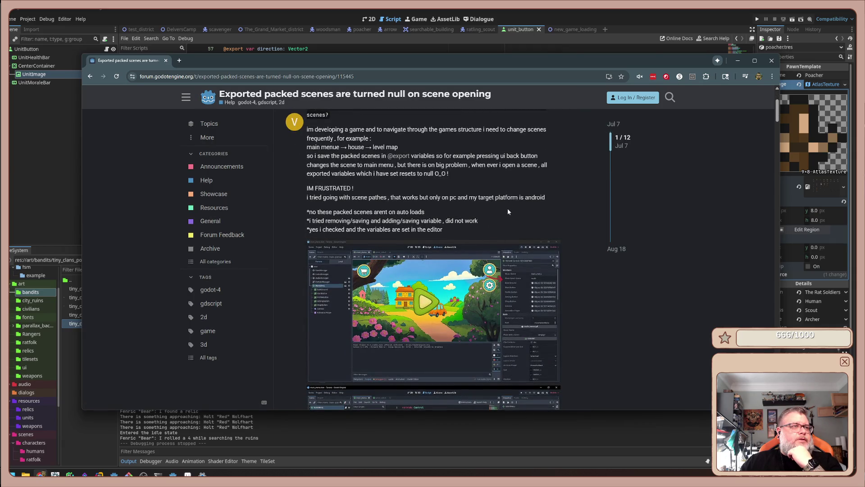
scroll(508, 209, "down", 4)
scroll(507, 210, "down", 4)
scroll(507, 212, "down", 3)
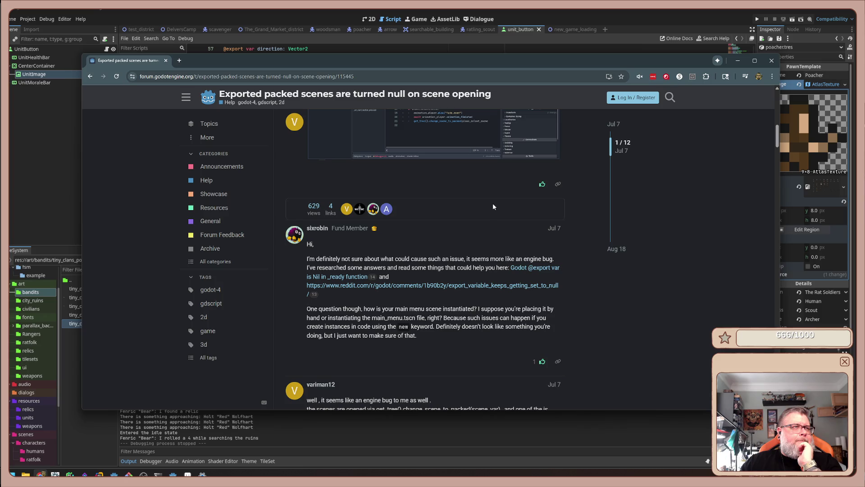
right_click(549, 268)
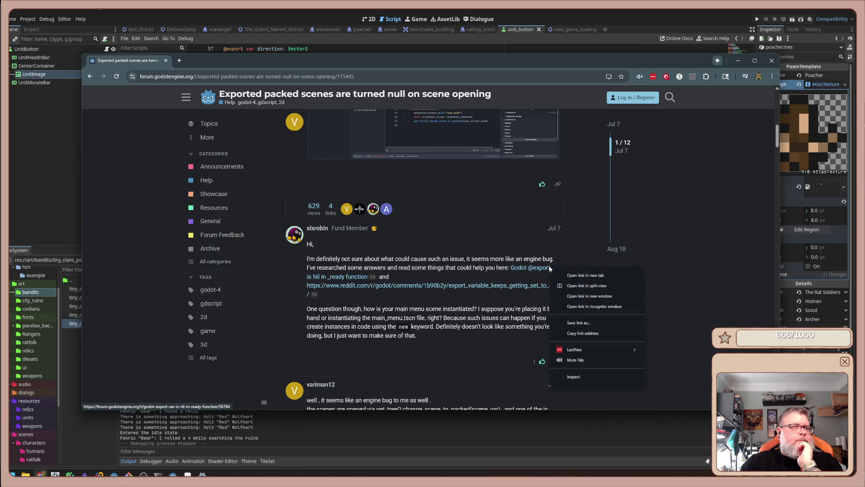
left_click(585, 275)
left_click(203, 63)
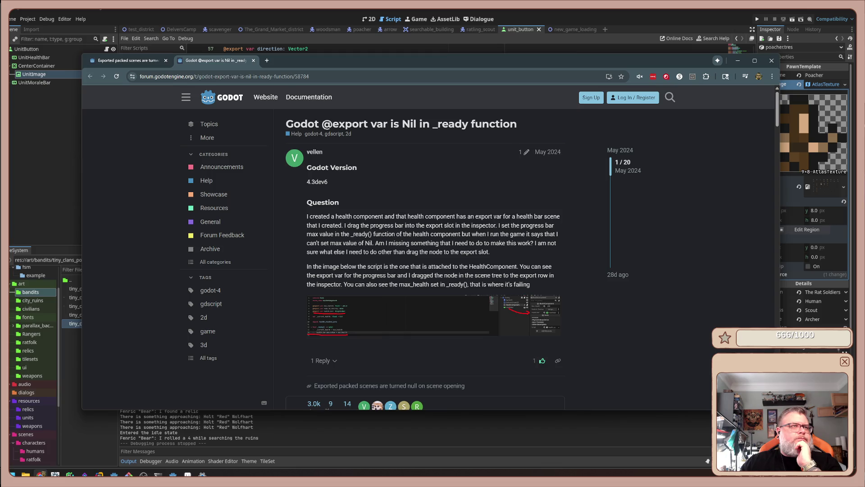
scroll(403, 233, "down", 2)
scroll(402, 233, "down", 1)
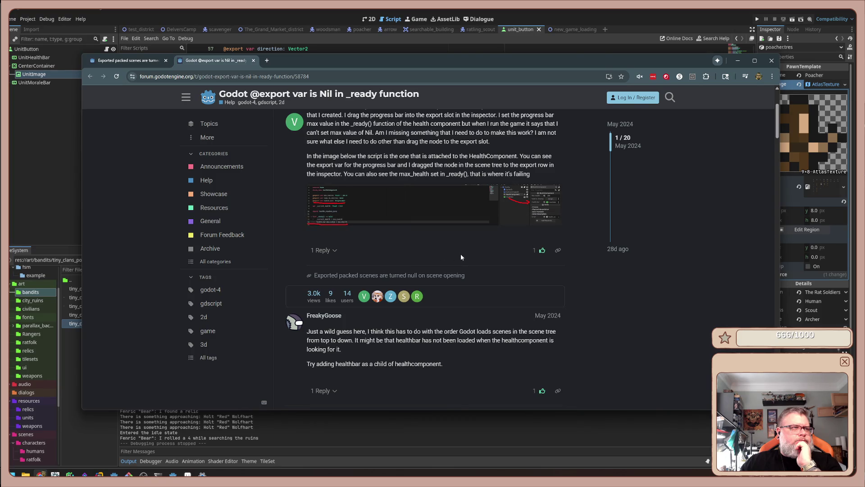
scroll(459, 255, "down", 3)
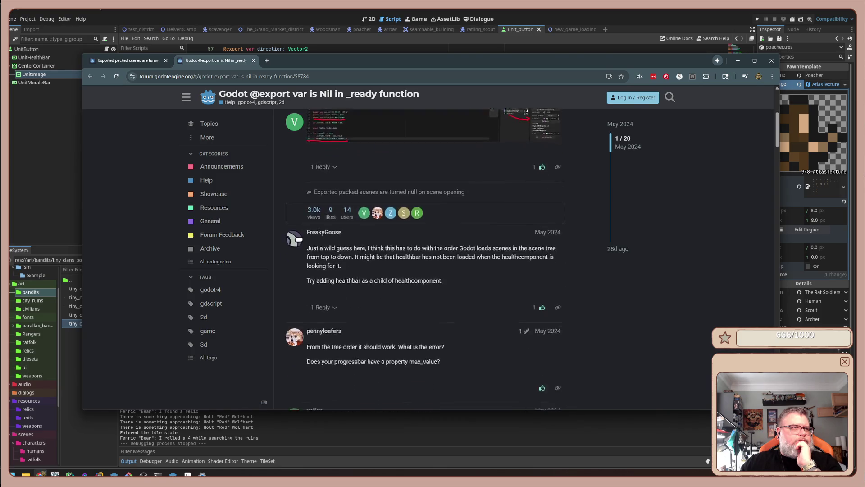
scroll(456, 247, "down", 2)
scroll(456, 245, "down", 2)
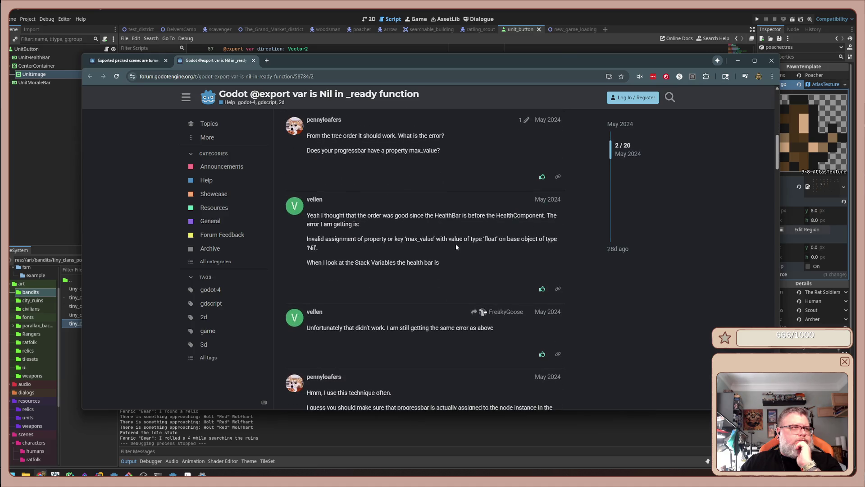
scroll(455, 244, "down", 3)
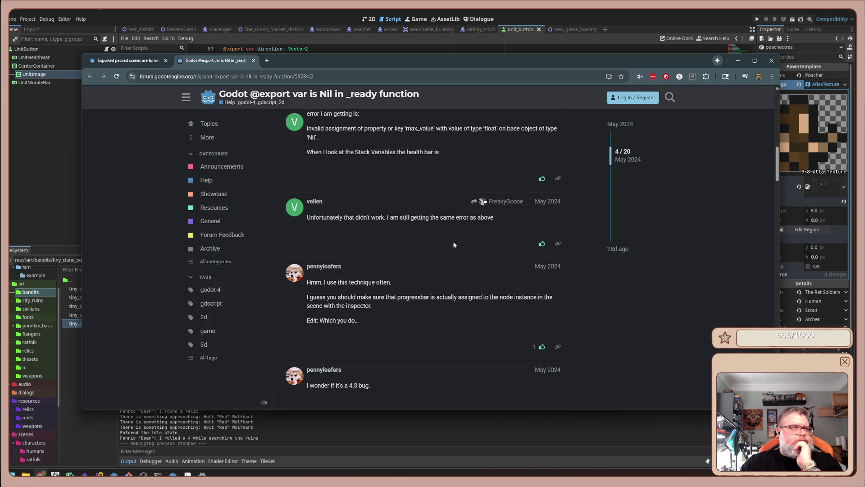
scroll(453, 243, "down", 3)
scroll(454, 245, "down", 3)
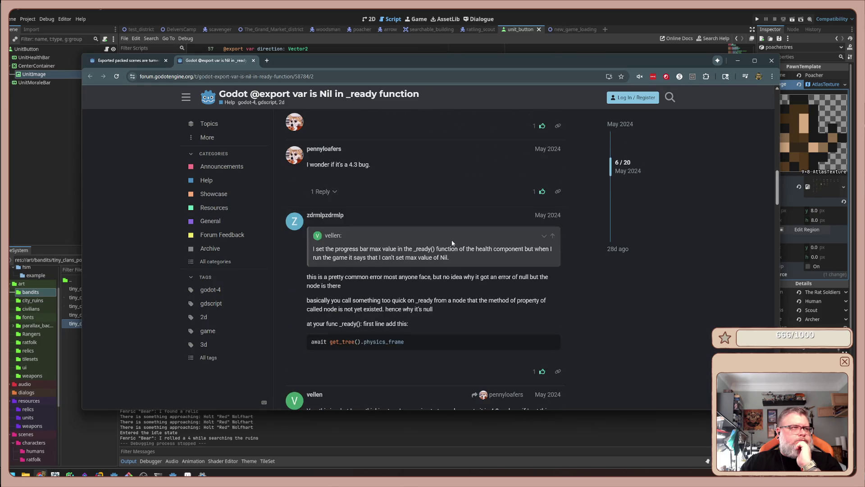
scroll(419, 240, "down", 3)
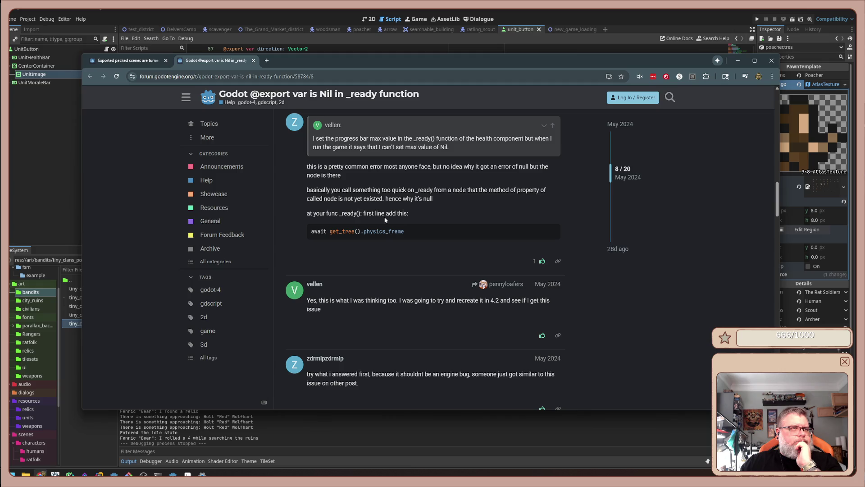
scroll(384, 219, "down", 2)
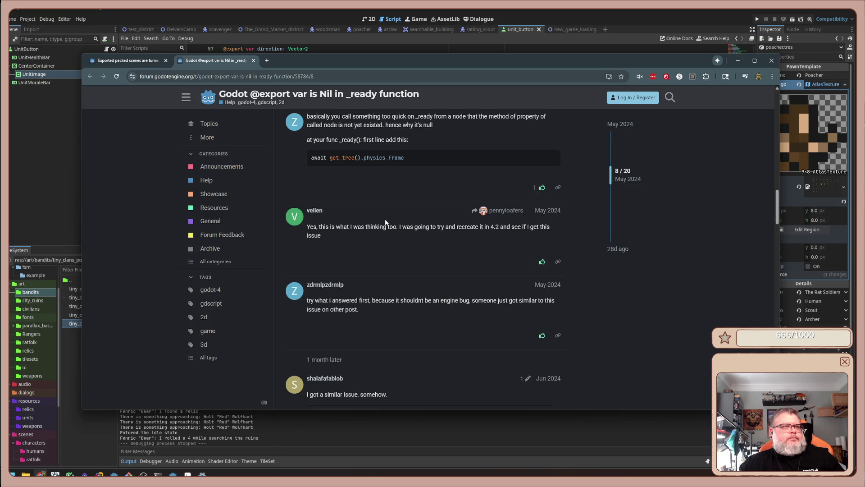
scroll(386, 221, "down", 1)
scroll(386, 222, "down", 2)
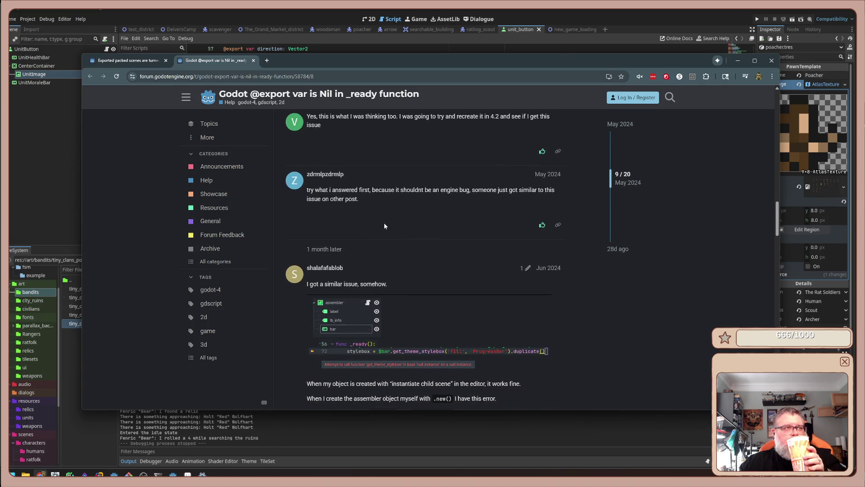
scroll(383, 226, "down", 2)
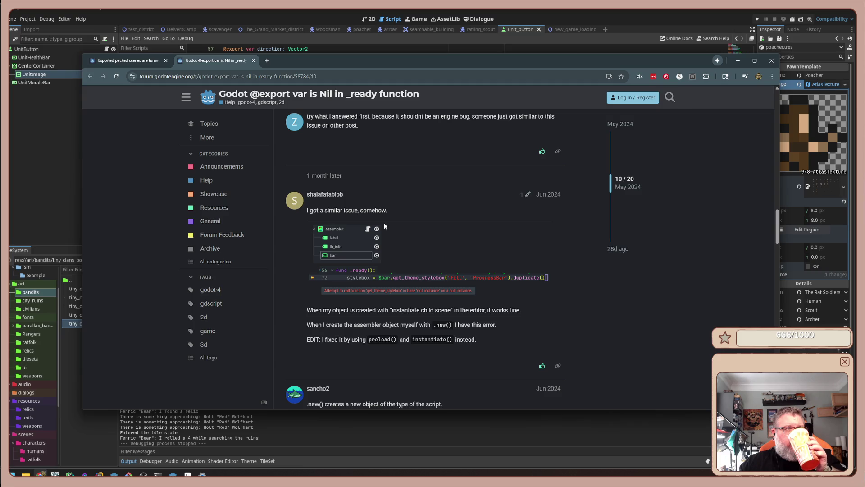
scroll(384, 222, "down", 3)
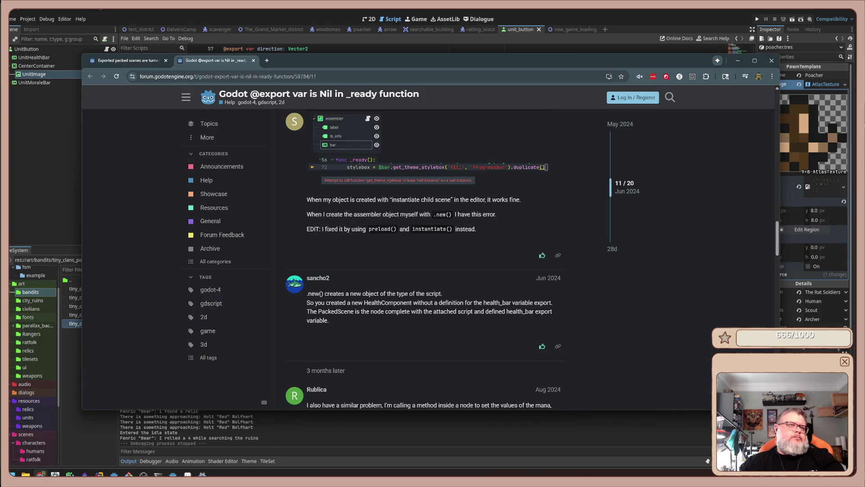
scroll(377, 232, "down", 3)
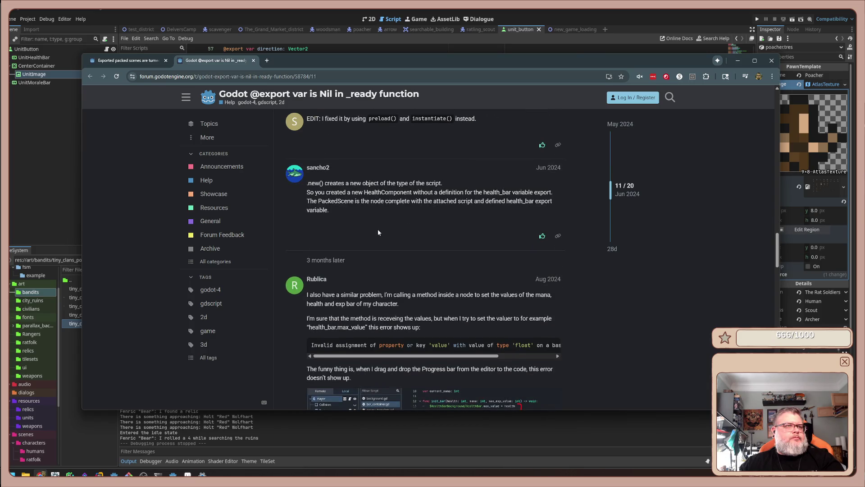
scroll(378, 232, "down", 3)
scroll(378, 232, "down", 3)
scroll(378, 231, "down", 2)
scroll(377, 228, "down", 1)
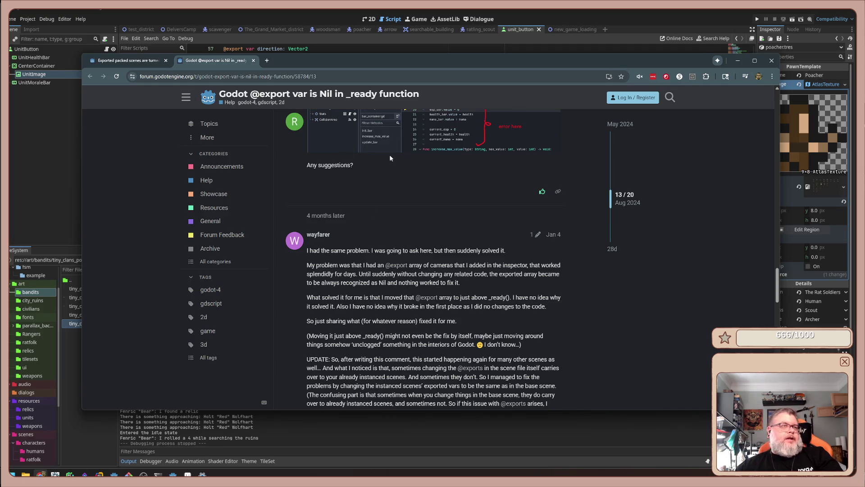
left_click_drag(323, 248, 460, 336)
left_click(578, 304)
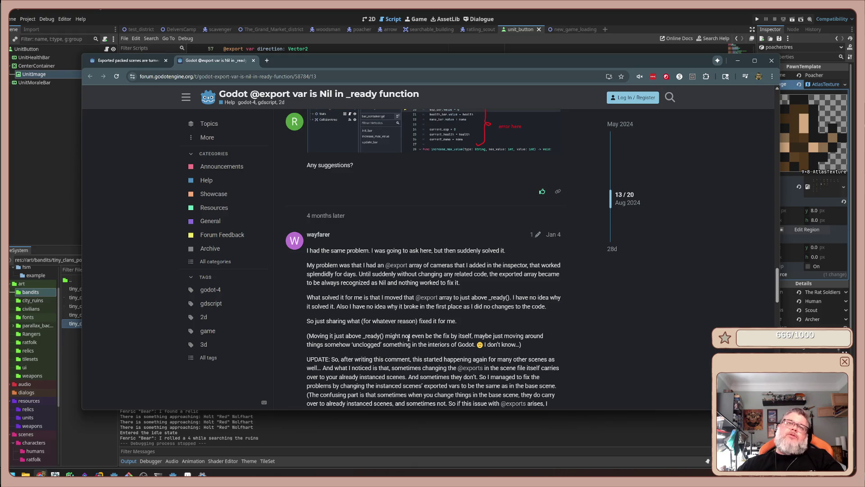
scroll(409, 324, "down", 3)
scroll(408, 323, "down", 2)
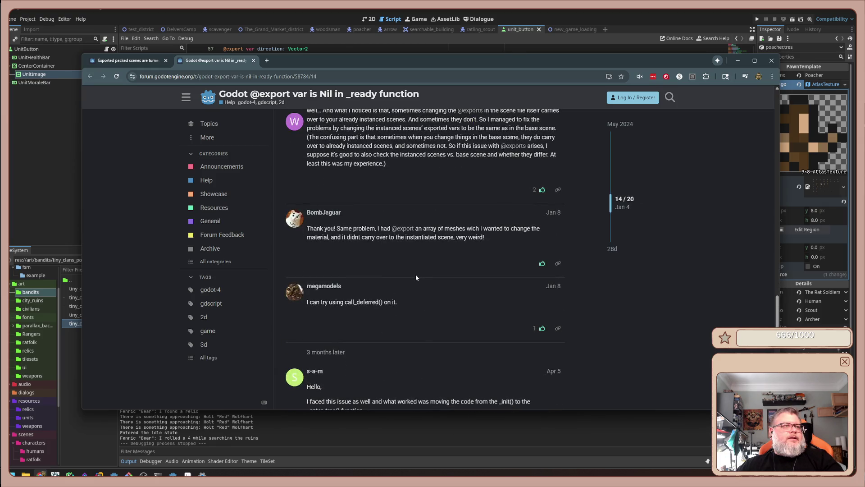
scroll(416, 277, "down", 2)
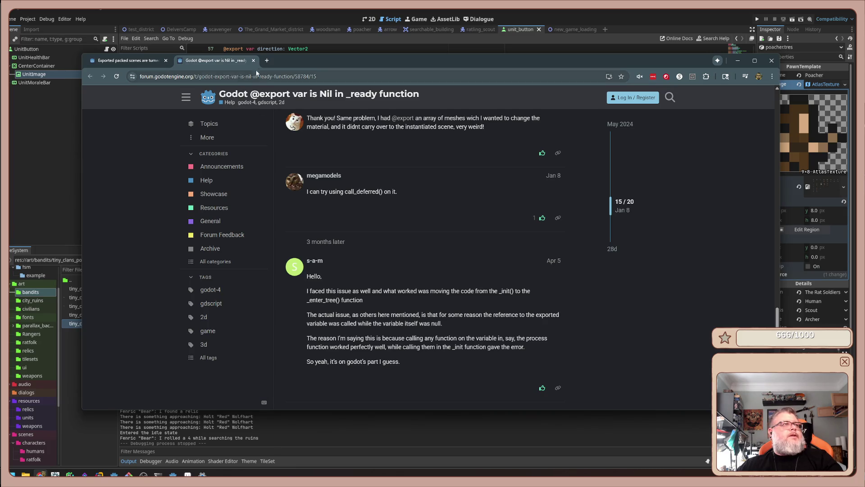
left_click(266, 60)
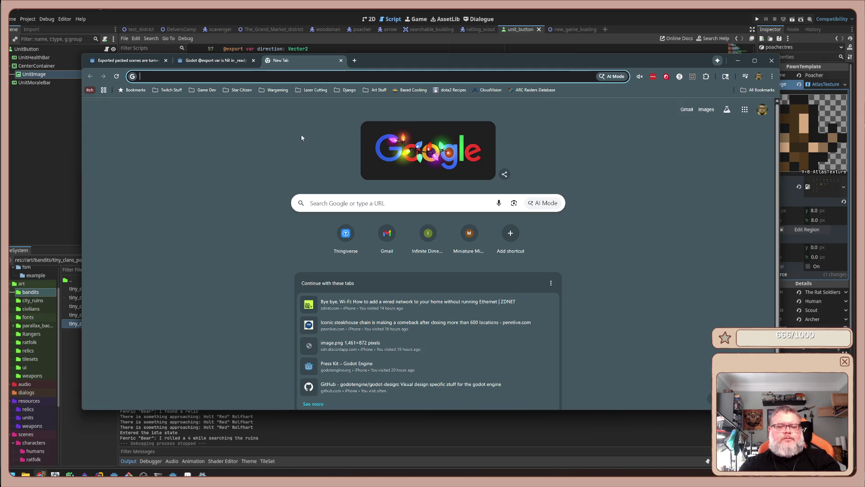
type("setting")
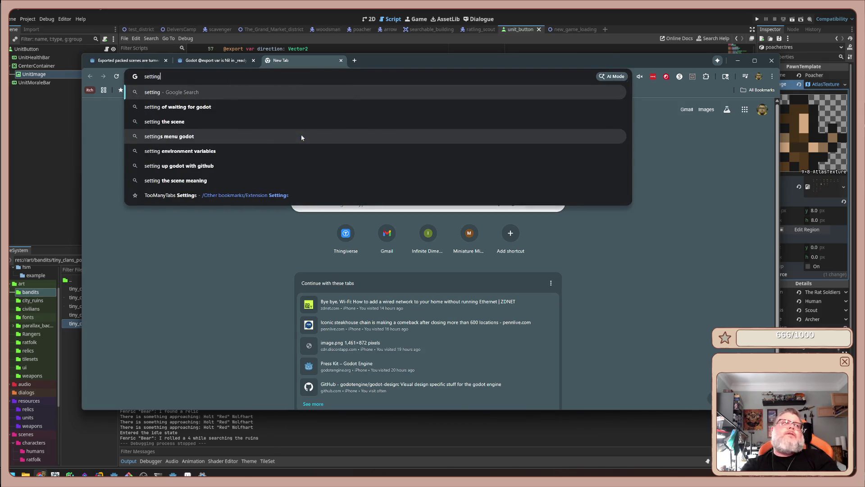
type(" export")
Search Google for 'godot setting export variables not keeping values'.
key("BackSpace")
key("BackSpace")
key("BackSpace")
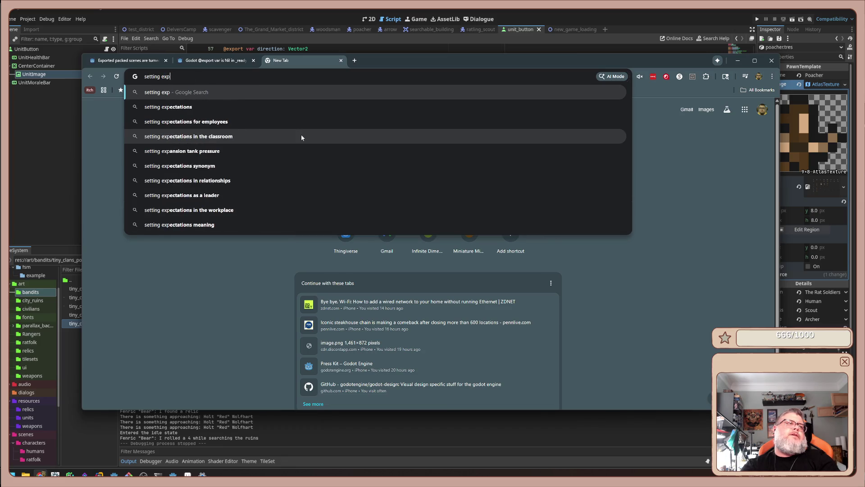
key("BackSpace")
key("BackSpace")
key("BackSpace")
type("gif")
key("BackSpace")
key("BackSpace")
type("odo")
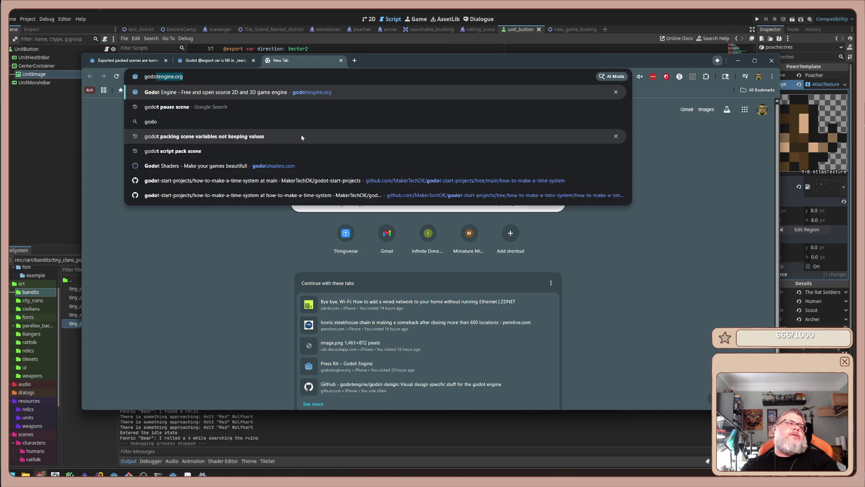
type("t setting export variable")
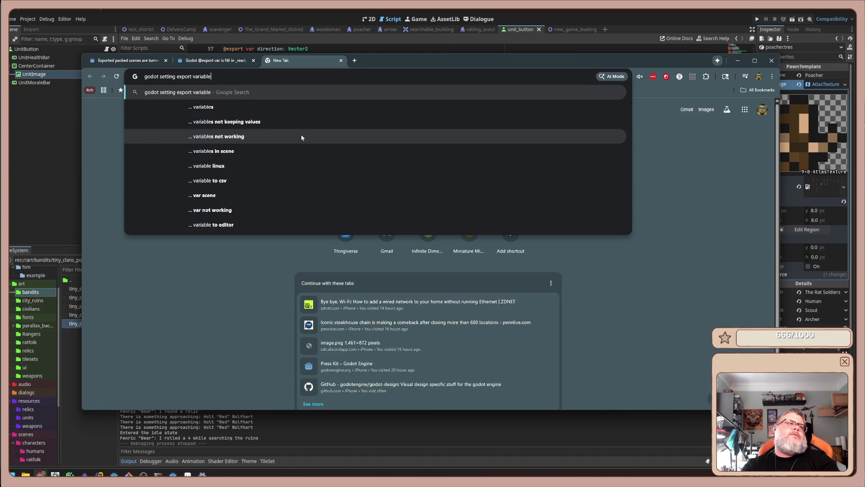
key("Up")
key("Up")
key("Up")
key("Up")
key("Up")
key("Up")
key("Up")
key("Up")
key("Return")
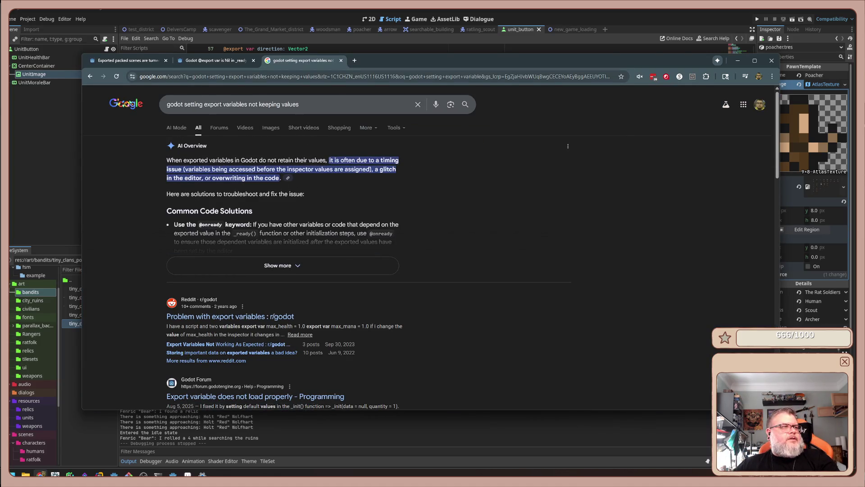
Open the Reddit r/godot result 'Problem with export variables'.
right_click(223, 312)
left_click(160, 315)
left_click(197, 317)
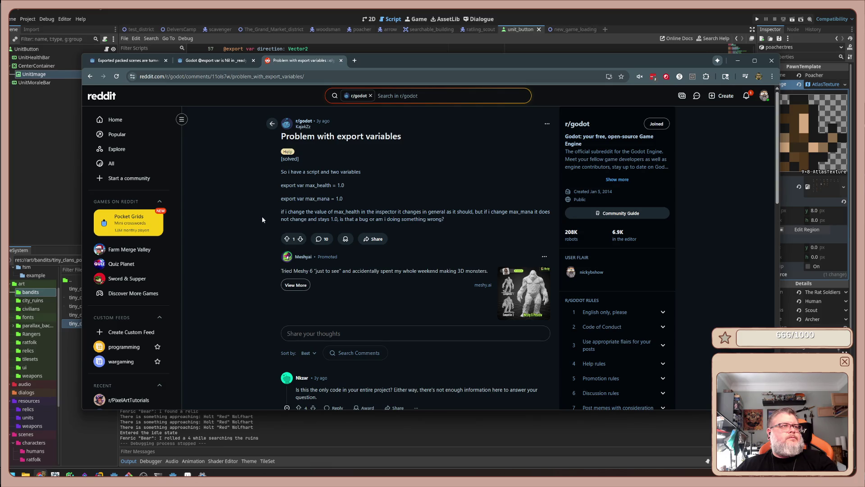
scroll(258, 220, "down", 2)
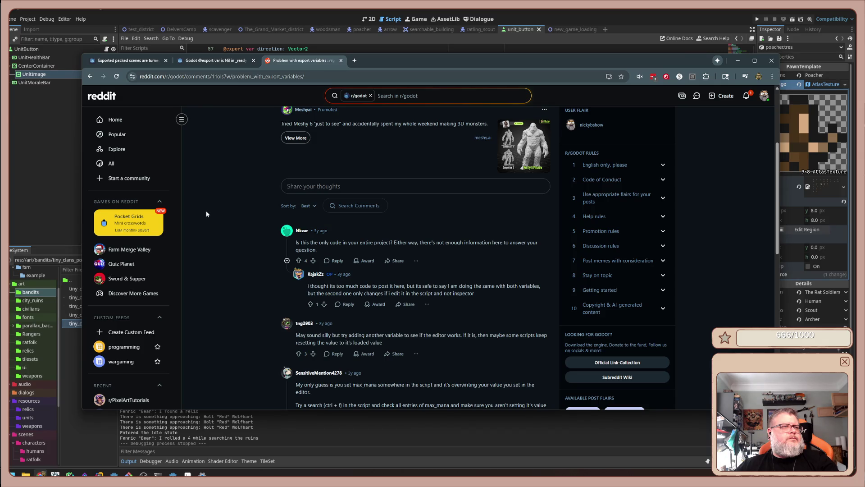
scroll(206, 215, "down", 3)
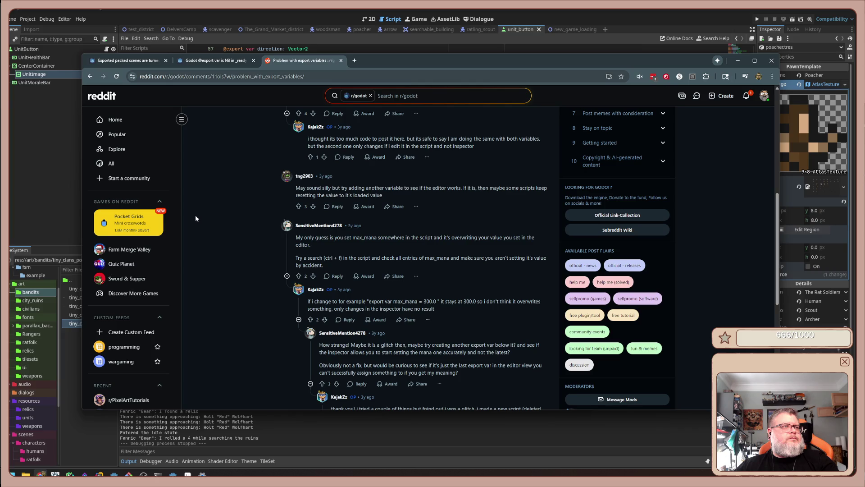
scroll(195, 216, "up", 5)
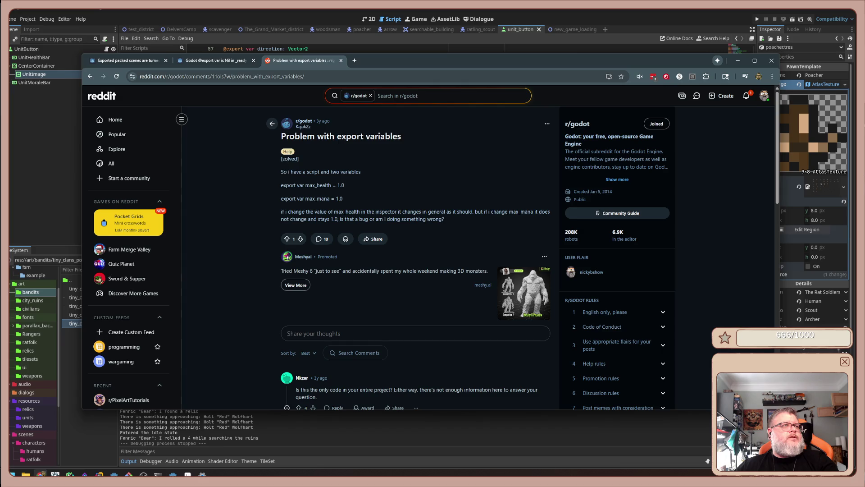
scroll(247, 230, "down", 5)
scroll(243, 235, "down", 3)
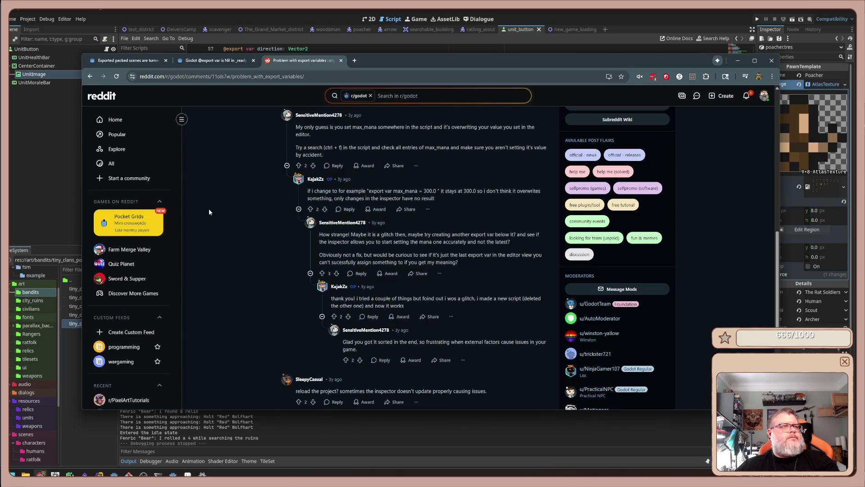
scroll(207, 211, "down", 1)
scroll(207, 208, "down", 1)
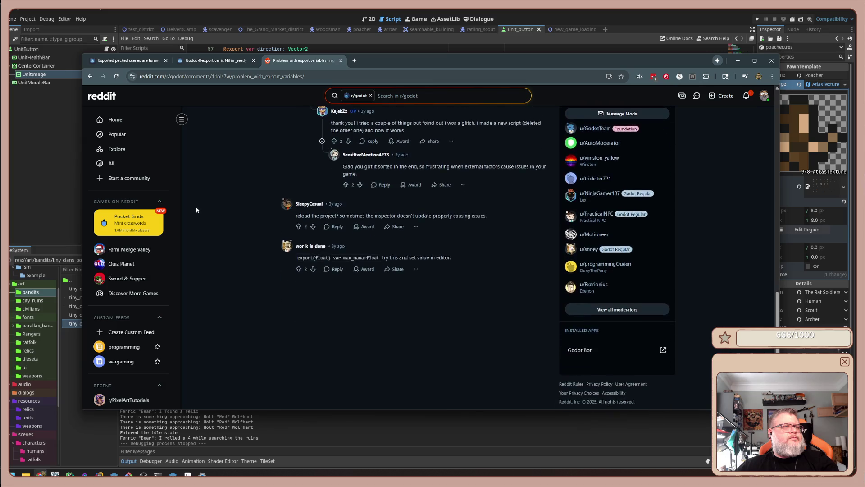
scroll(195, 209, "up", 1)
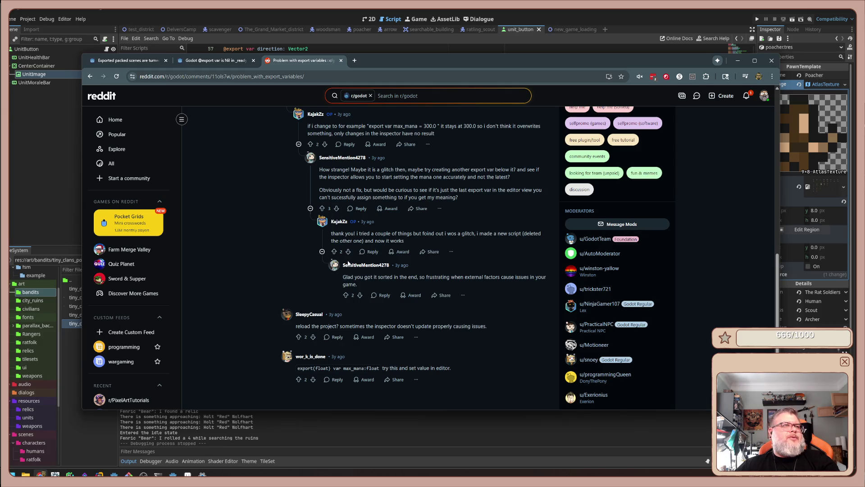
scroll(354, 252, "up", 1)
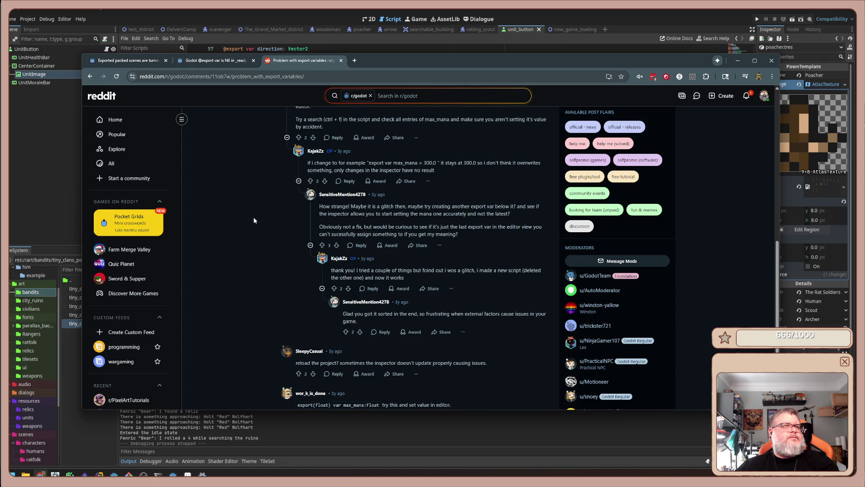
Go back to the search results, then switch to the Godot script editor.
key("alt+Left")
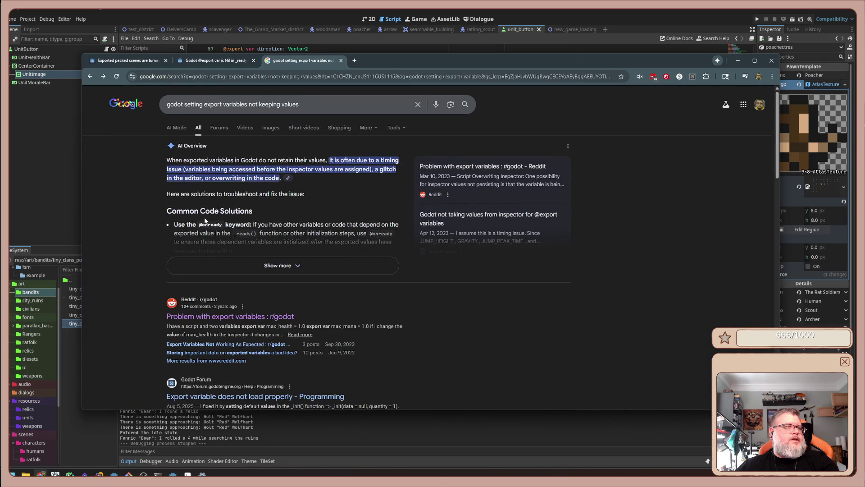
scroll(192, 221, "down", 1)
scroll(192, 220, "down", 2)
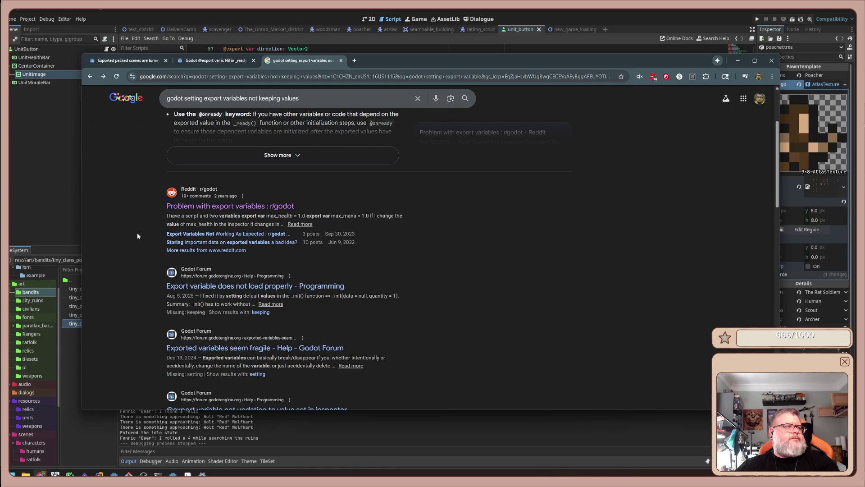
scroll(137, 233, "down", 2)
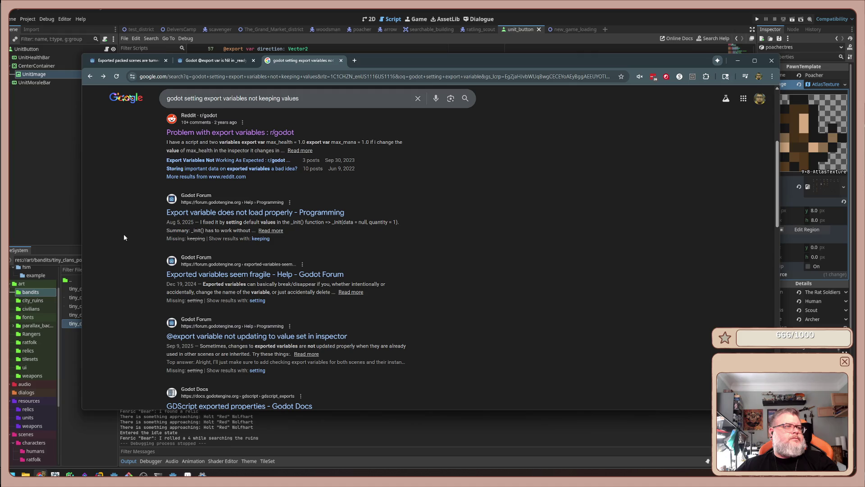
scroll(121, 236, "down", 3)
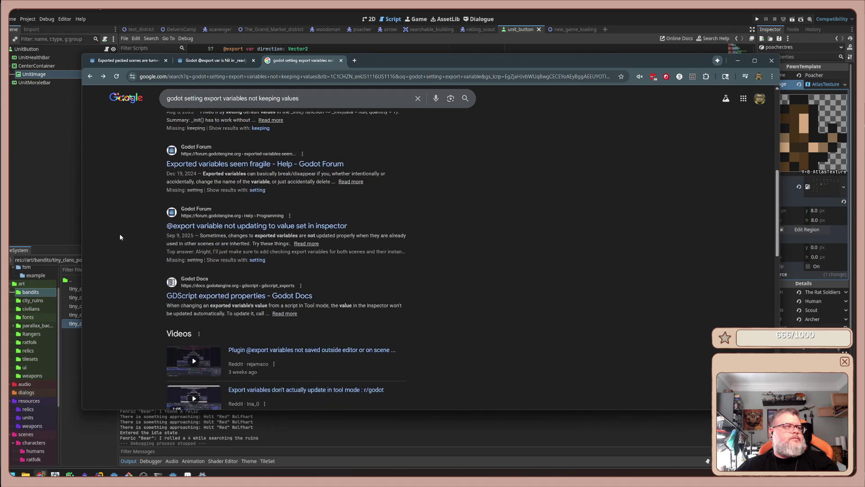
key("alt+Tab")
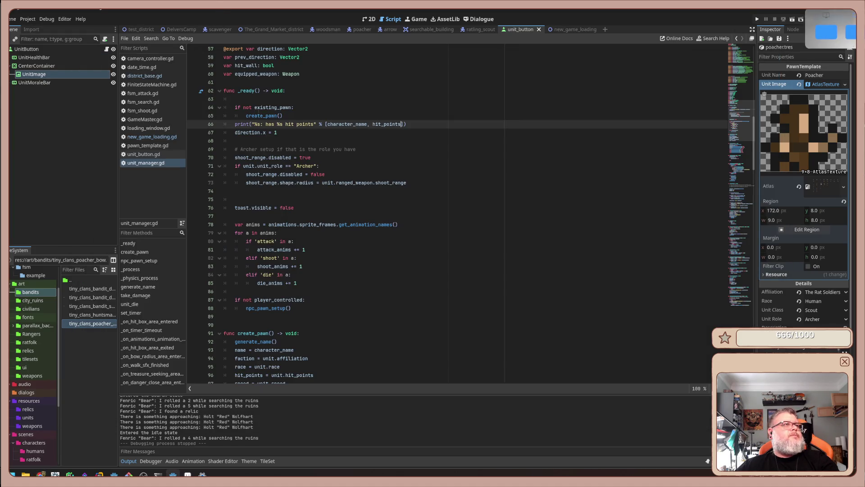
scroll(291, 123, "up", 2)
left_click(300, 124)
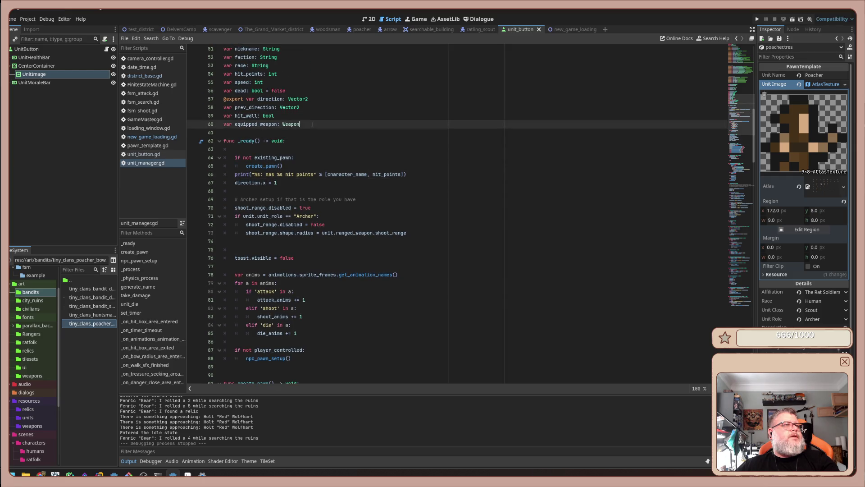
scroll(312, 124, "up", 3)
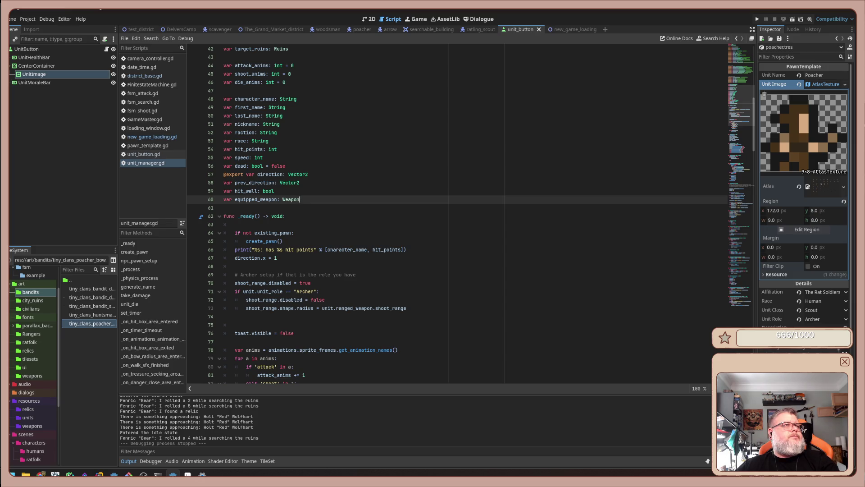
left_click(273, 149)
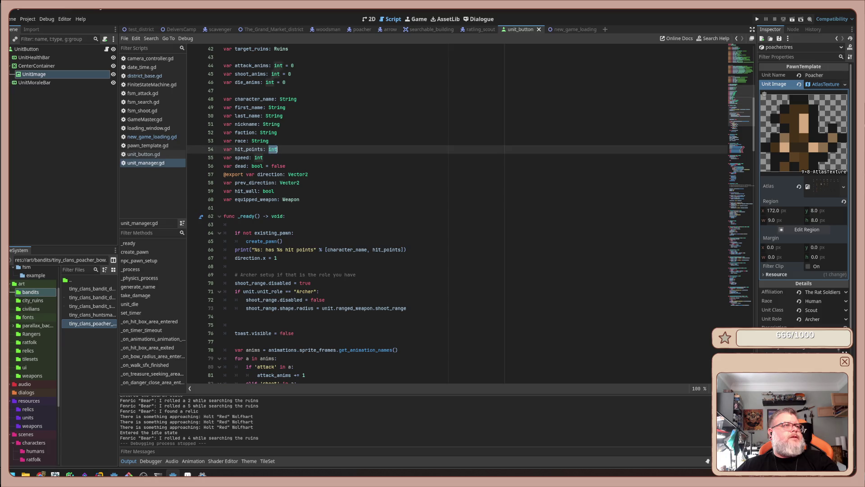
left_click(297, 140)
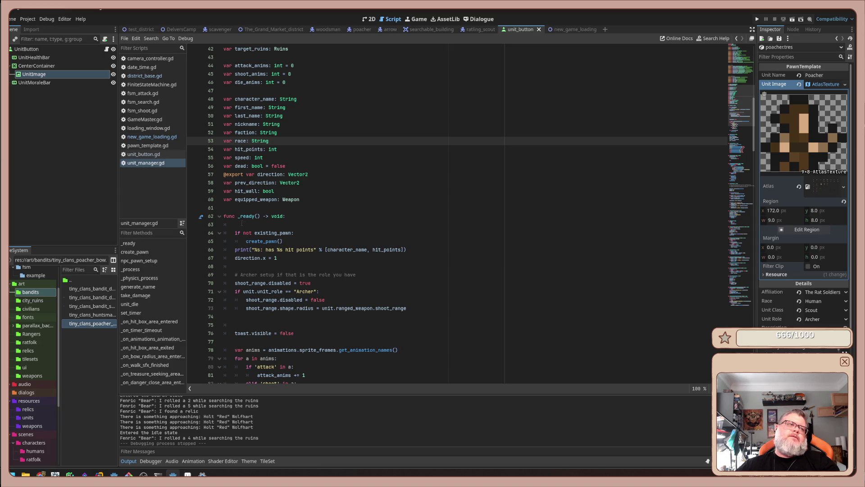
left_click(292, 257)
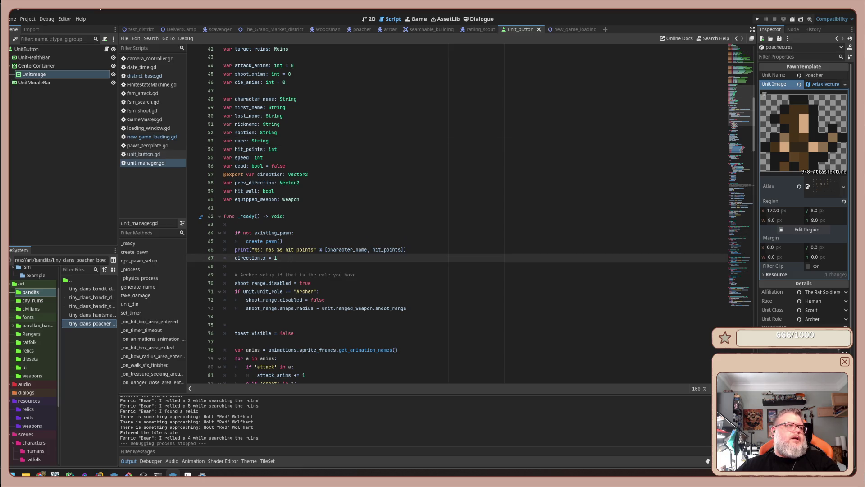
double_click(347, 250)
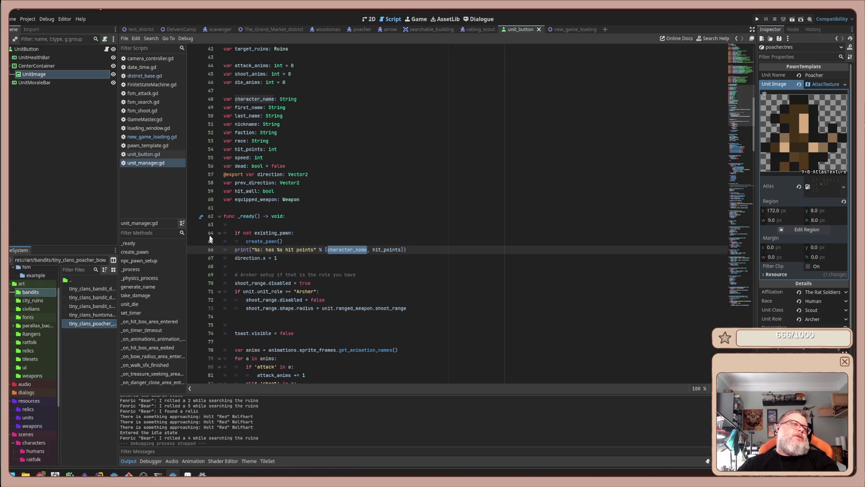
left_click(223, 99)
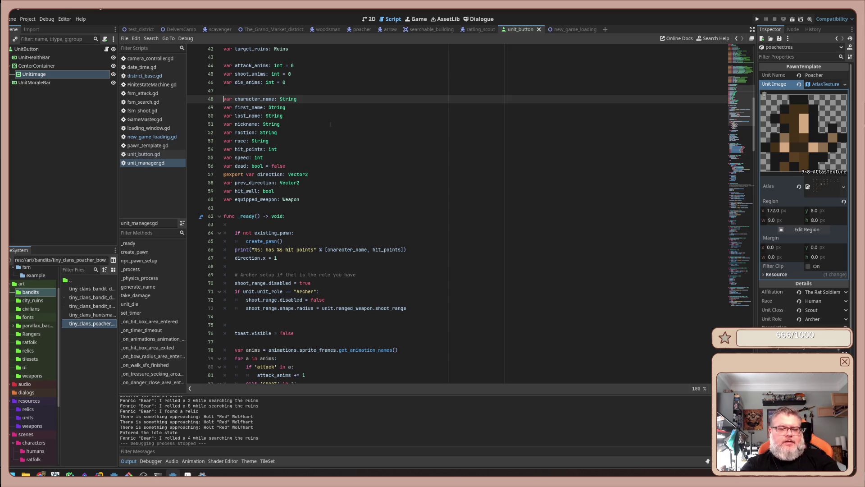
type("@export")
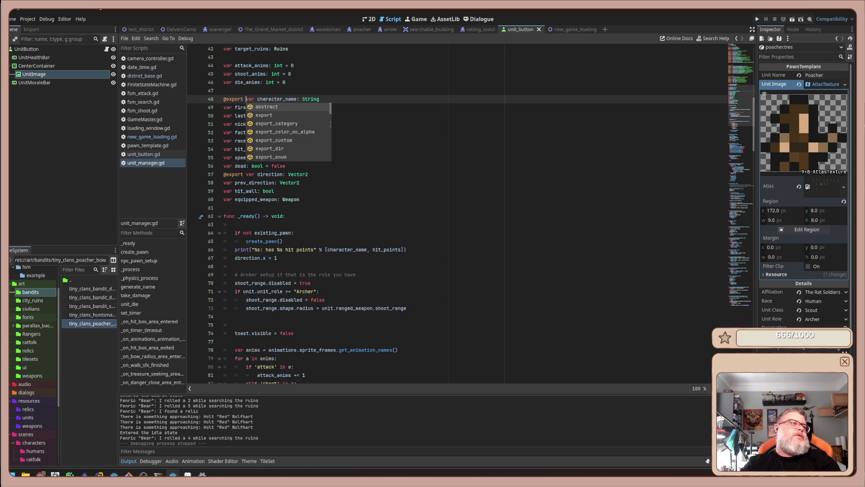
left_click(421, 211)
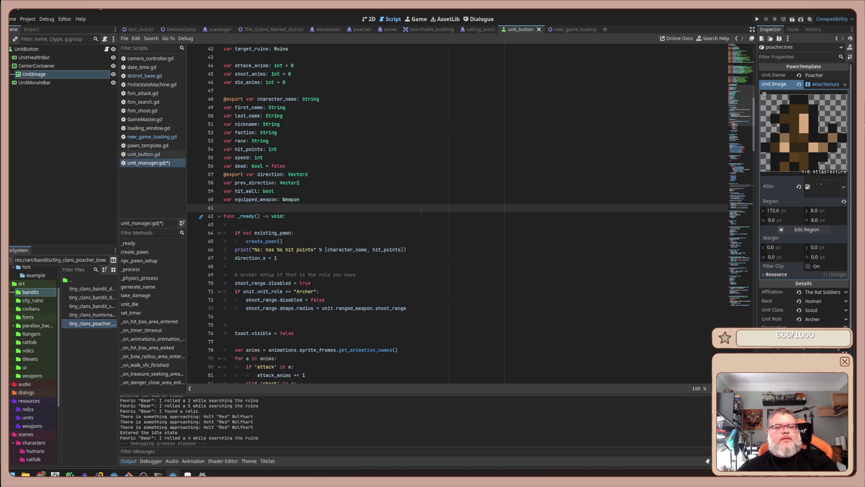
key("F5")
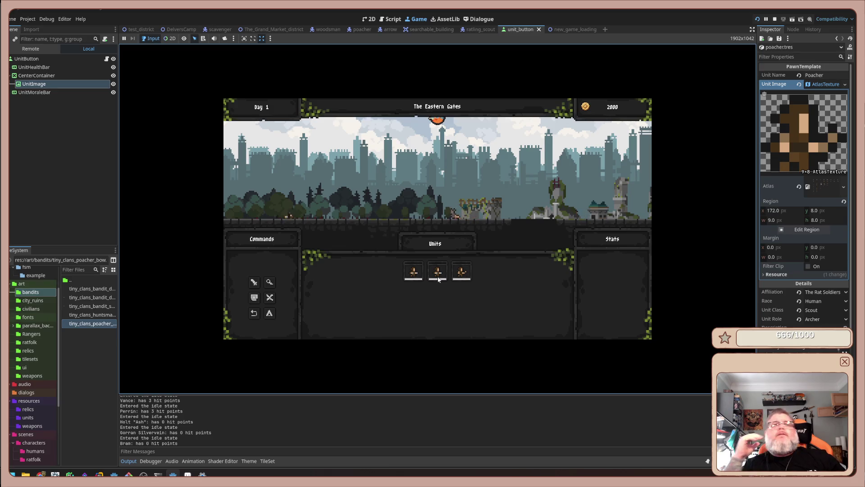
left_click(774, 19)
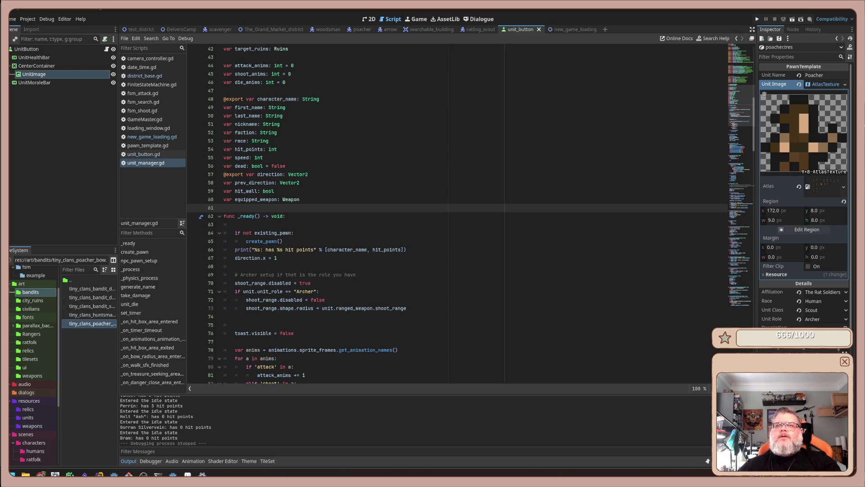
key("alt+Tab")
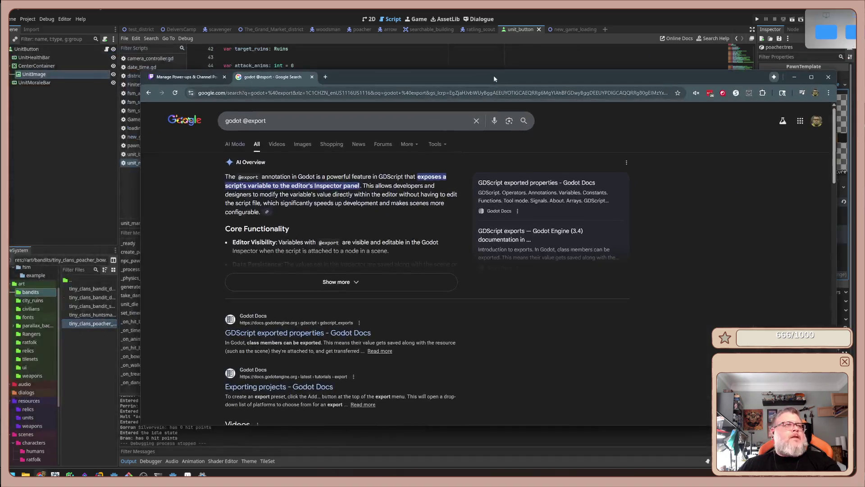
Read the Godot Docs GDScript exported properties page, then return to the script editor.
left_click(286, 333)
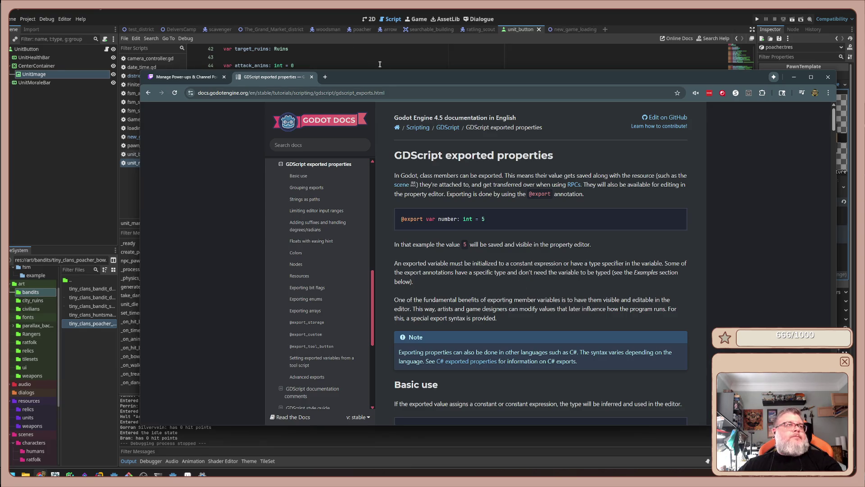
key("alt+Tab")
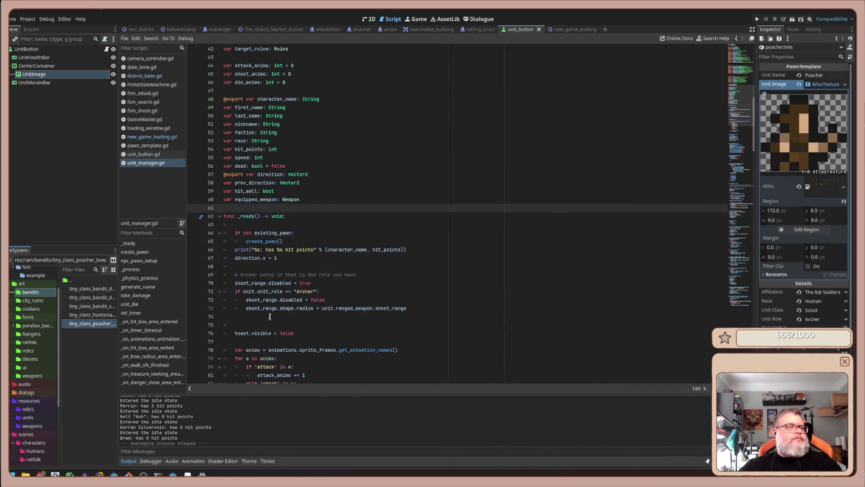
left_click(225, 109)
type("@ex")
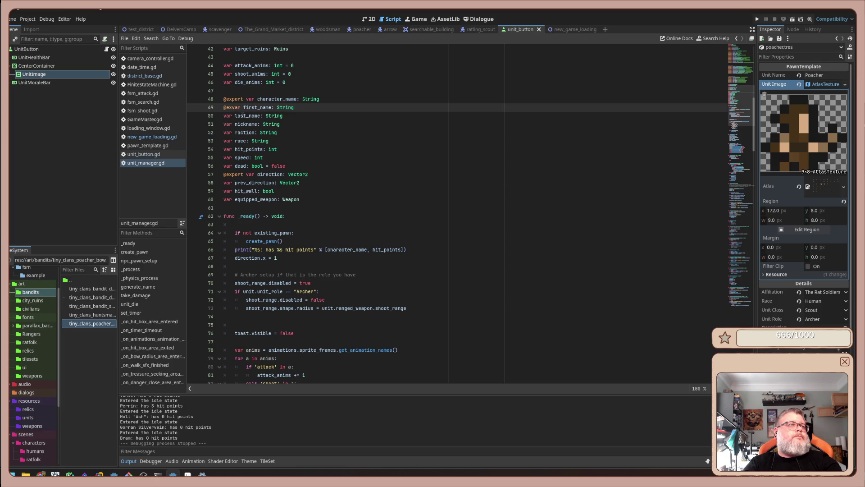
type("port")
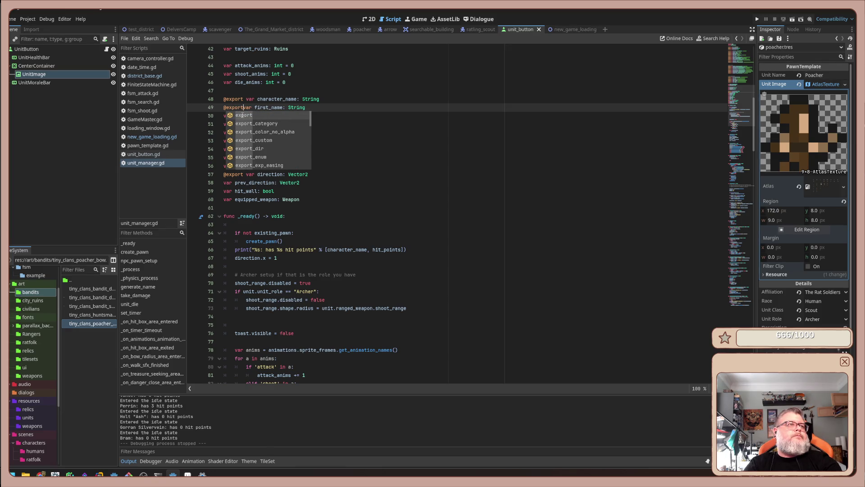
key("shift+Left")
key("shift+Left")
key("shift+Left")
key("shift+Left")
key("shift+Left")
key("shift+Left")
key("ctrl+c")
key("Down")
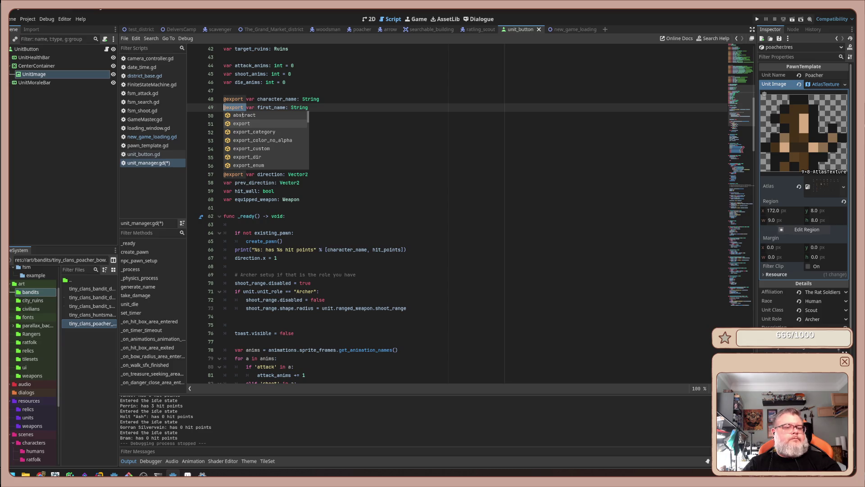
key("Escape")
key("Down")
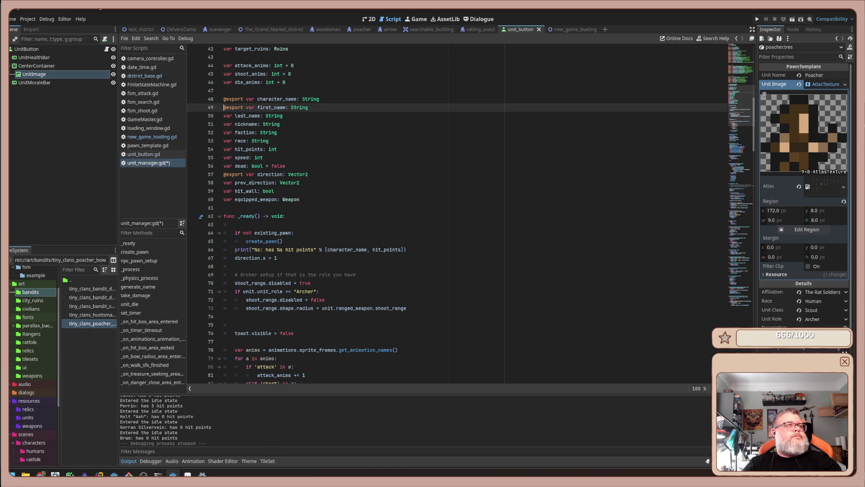
key("ctrl+v")
key("Down")
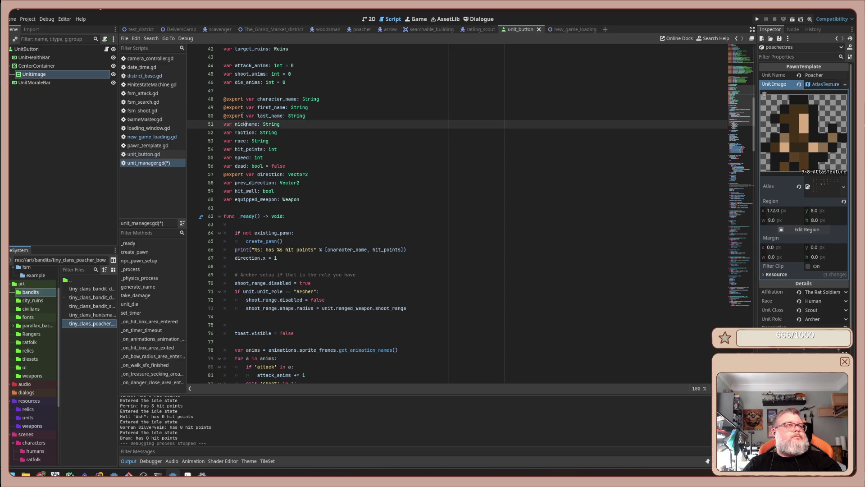
key("ctrl+v")
key("Down")
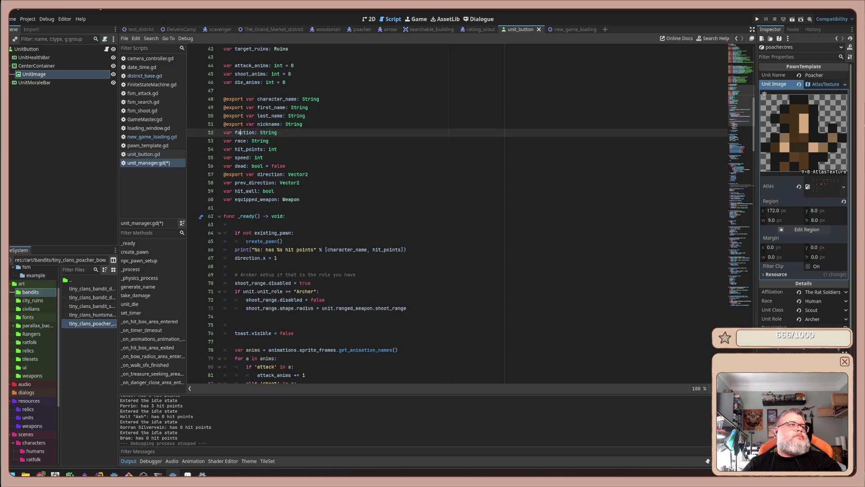
key("ctrl+v")
key("Down")
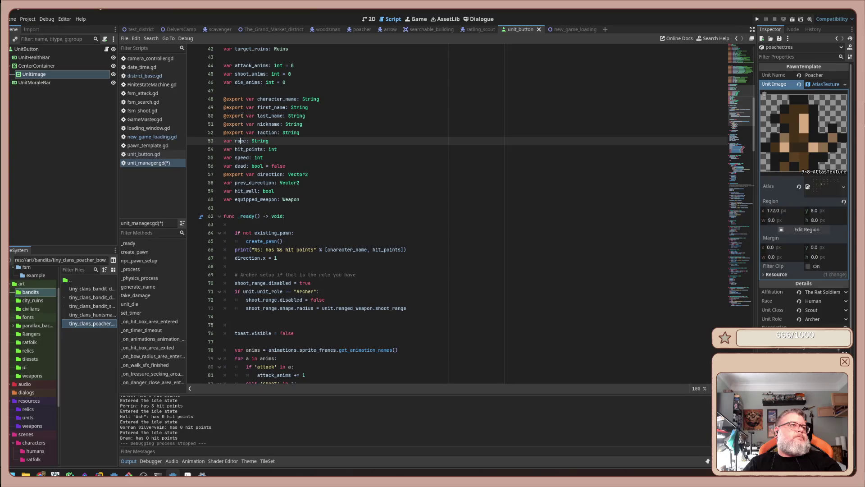
key("ctrl+v")
key("Down")
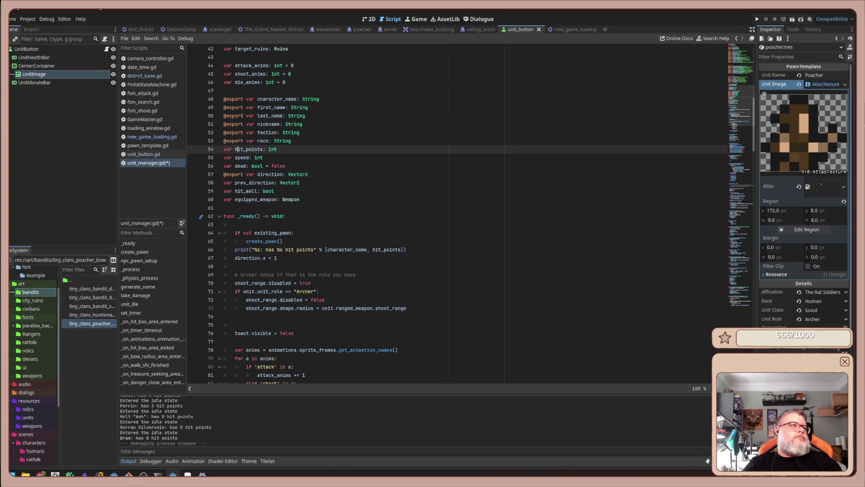
key("ctrl+v")
key("Down")
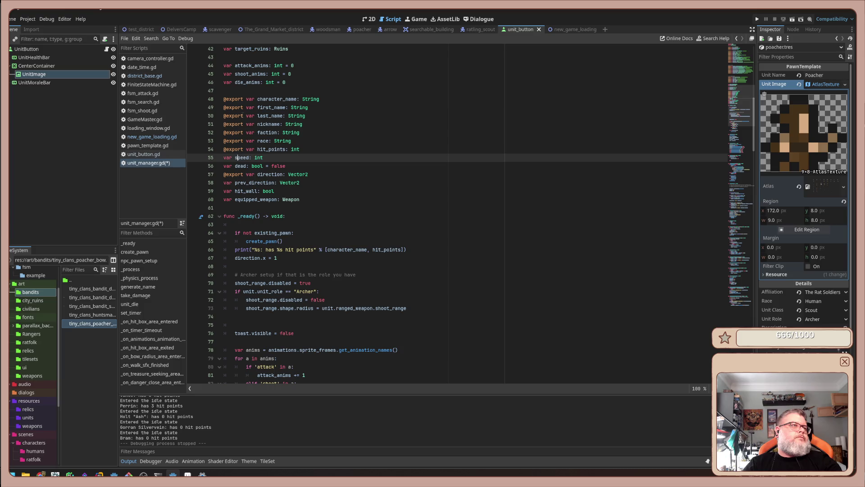
key("ctrl+v")
key("Down")
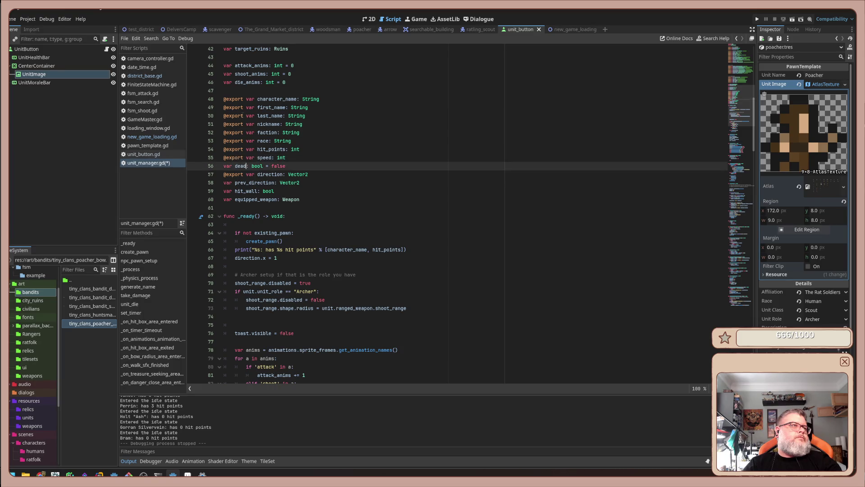
key("Down")
key("Down")
key("Down")
key("Down")
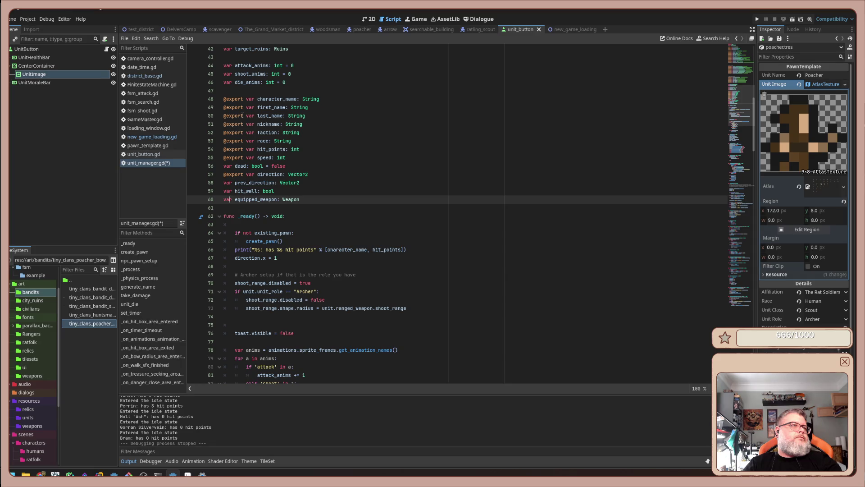
key("ctrl+v")
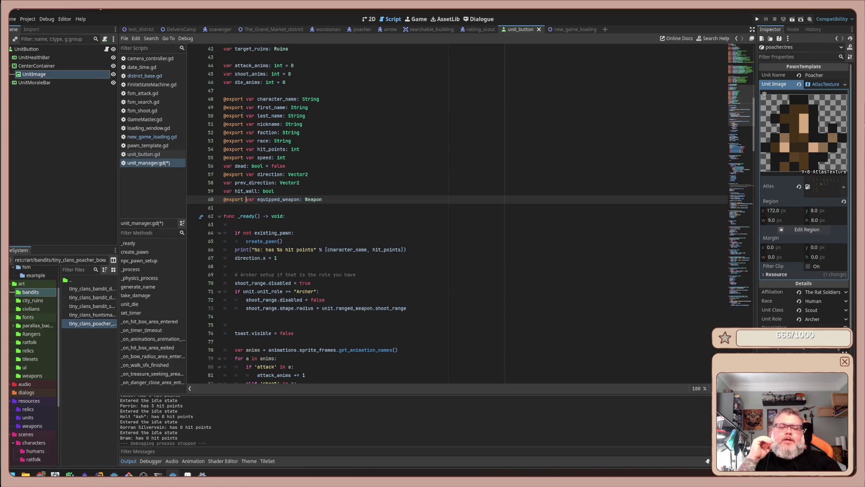
Run the game to test the exported pawn properties.
key("F5")
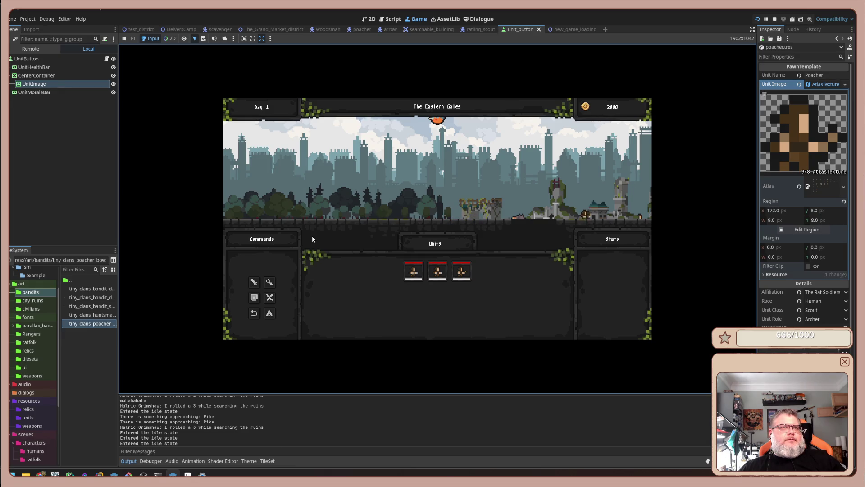
Stop the running Eastern Gates test with F8.
key("F8")
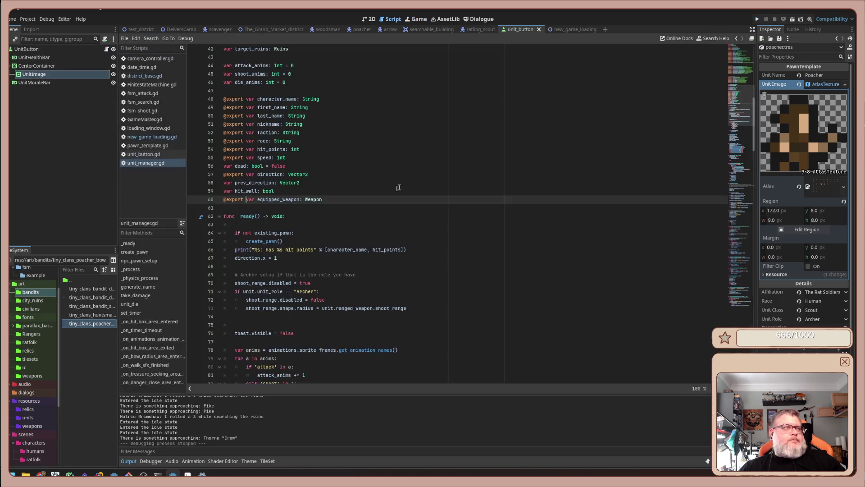
scroll(334, 210, "down", 2)
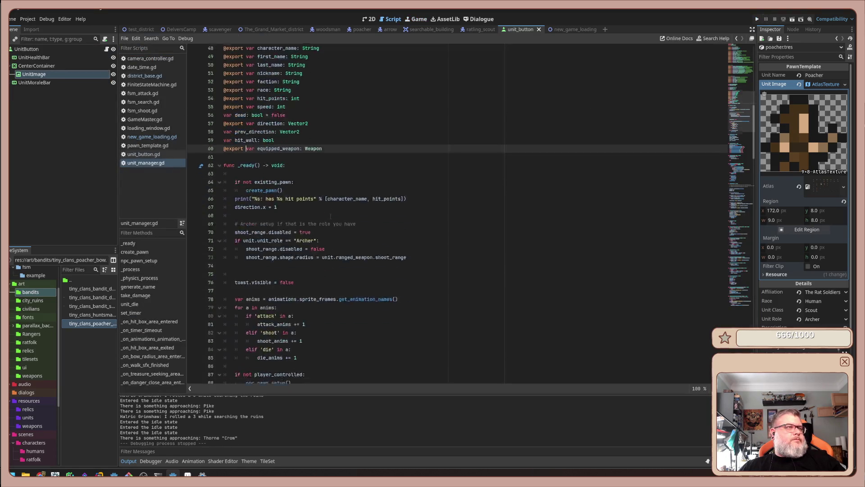
scroll(333, 213, "down", 6)
scroll(331, 216, "down", 4)
scroll(331, 216, "down", 4)
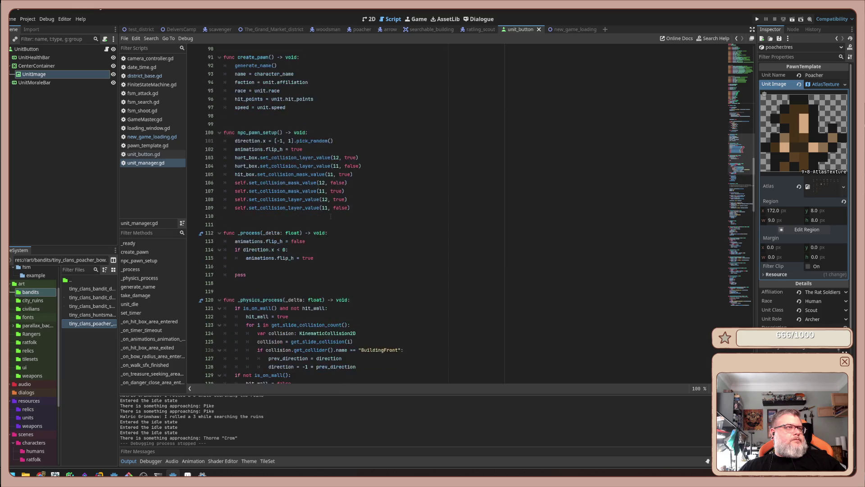
scroll(331, 216, "down", 4)
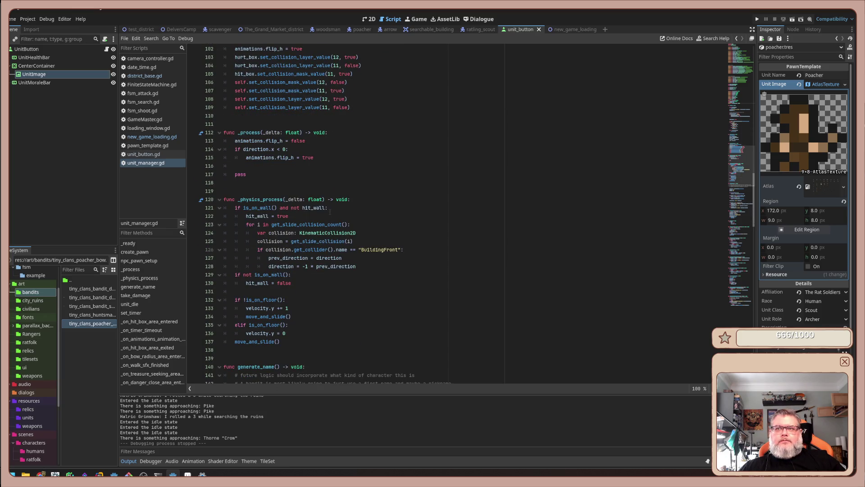
Delete the leftover pass line and extra blank line from _process.
left_click(226, 182)
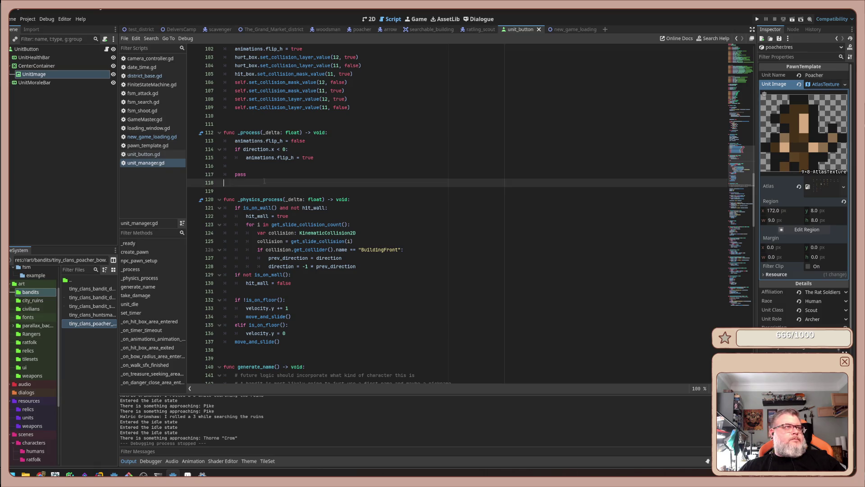
scroll(217, 164, "down", 1)
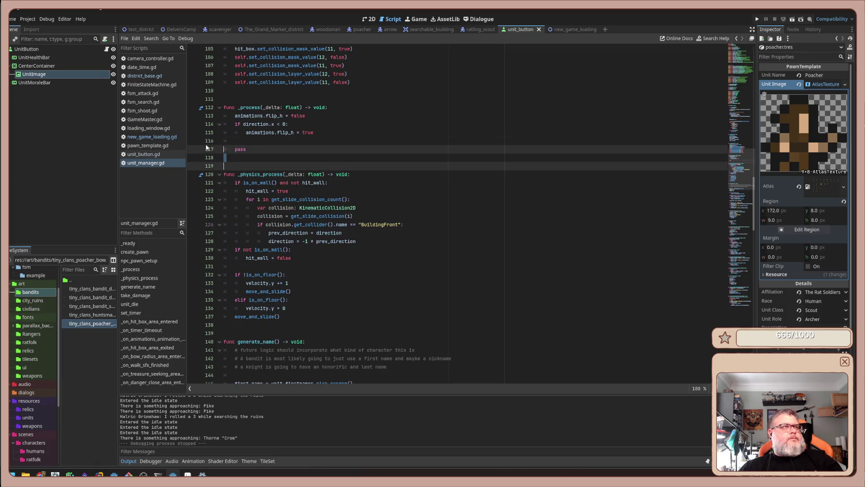
key("alt+Up")
left_click_drag(251, 157, 231, 149)
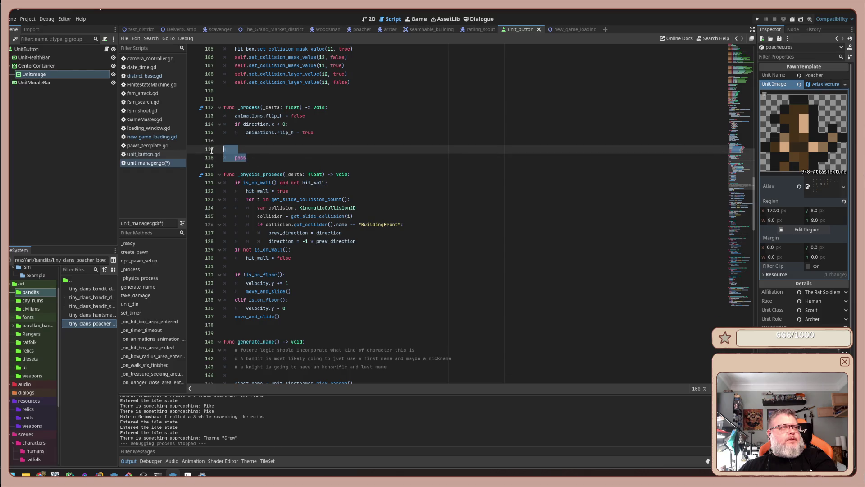
key("BackSpace")
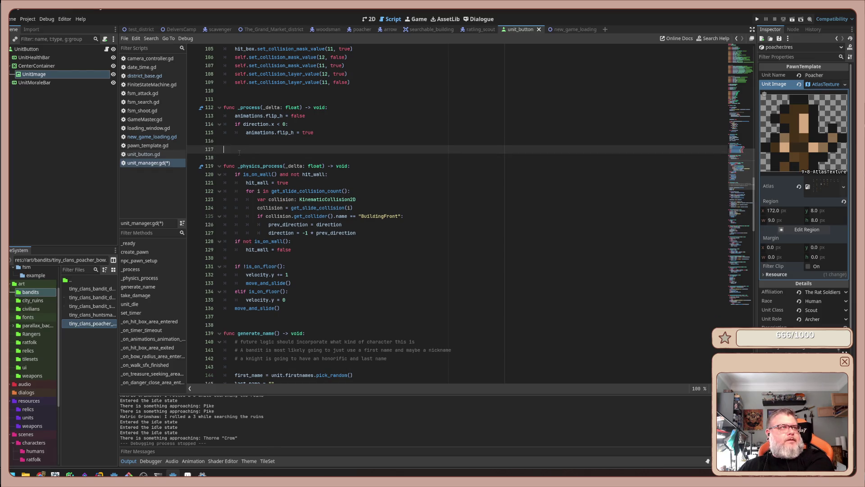
key("BackSpace")
scroll(239, 152, "down", 3)
scroll(239, 166, "down", 3)
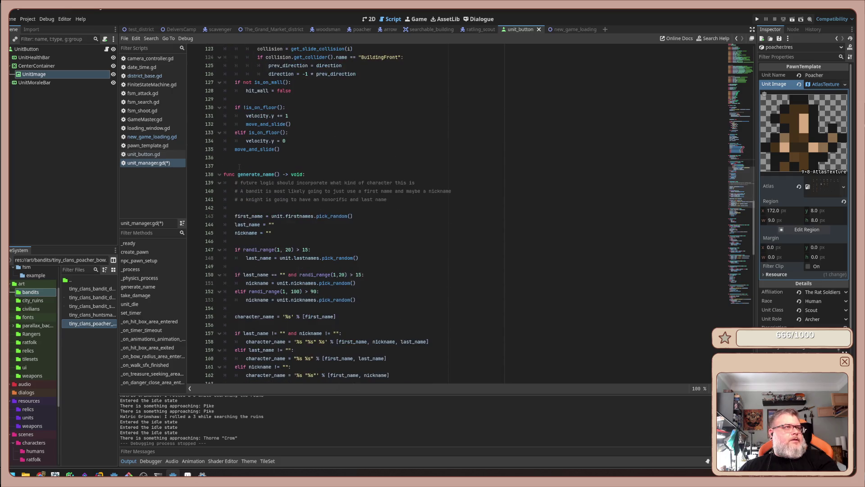
scroll(240, 166, "down", 5)
scroll(239, 166, "down", 3)
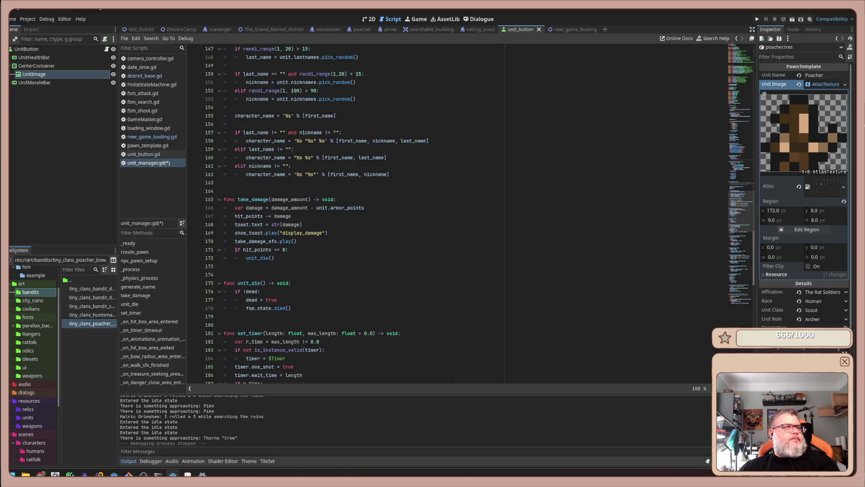
mouse_move(255, 241)
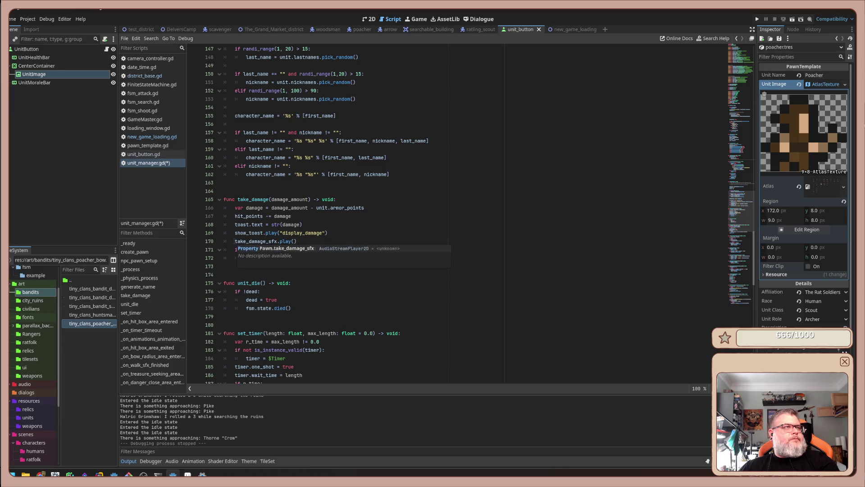
Add an empty line in take_damage before take_damage_sfx.play() and select the UnitButton node.
left_click(415, 244)
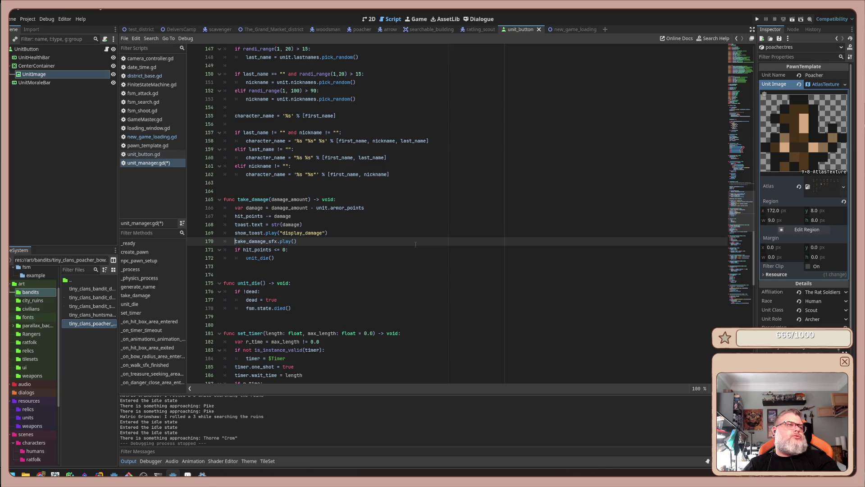
key("Home")
key("Return")
key("Up")
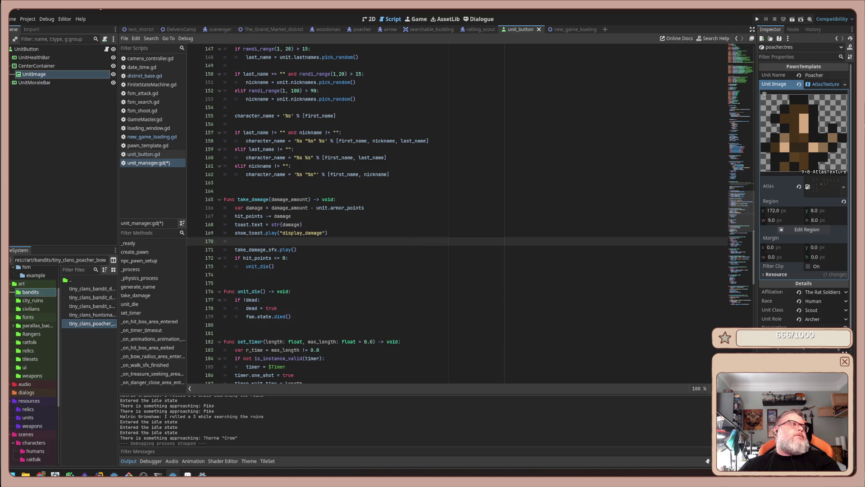
left_click(35, 53)
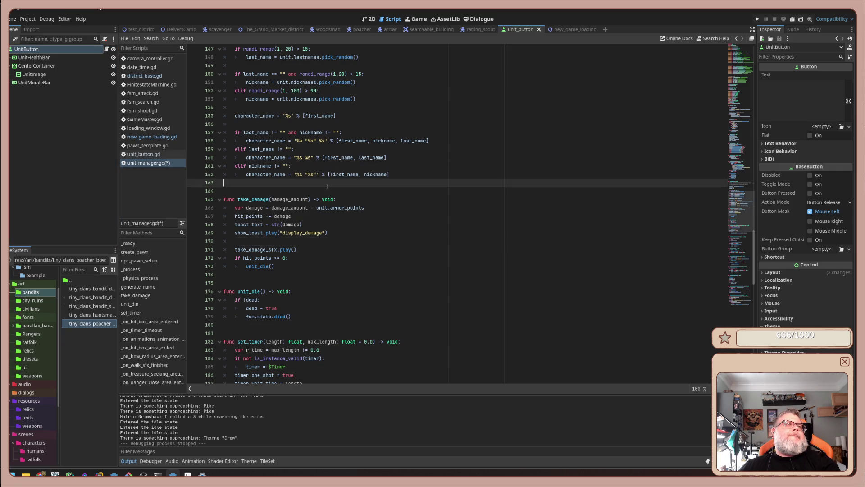
scroll(331, 153, "up", 5)
scroll(331, 154, "up", 3)
scroll(329, 183, "up", 4)
scroll(329, 183, "up", 4)
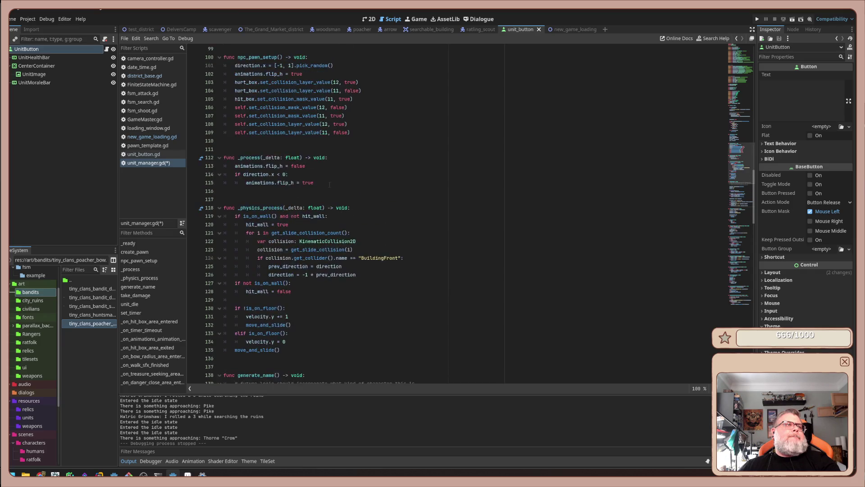
scroll(329, 183, "up", 4)
scroll(329, 183, "up", 4)
scroll(330, 183, "up", 4)
scroll(329, 182, "up", 4)
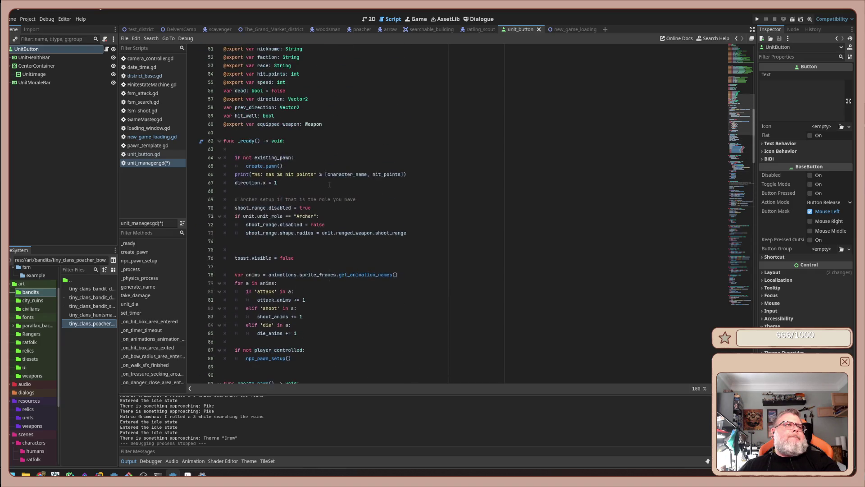
scroll(329, 183, "up", 4)
scroll(329, 183, "down", 4)
Add 'if player_controlled: add_unit_button()' at the top of _ready.
left_click(257, 149)
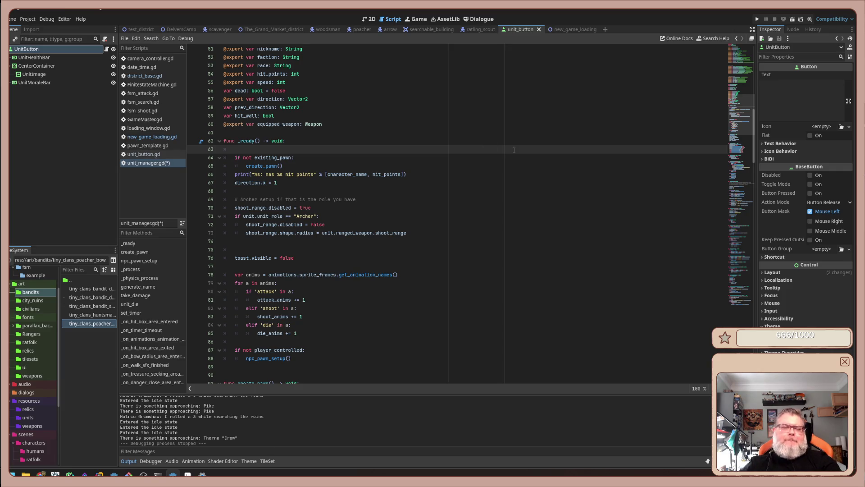
key("Return")
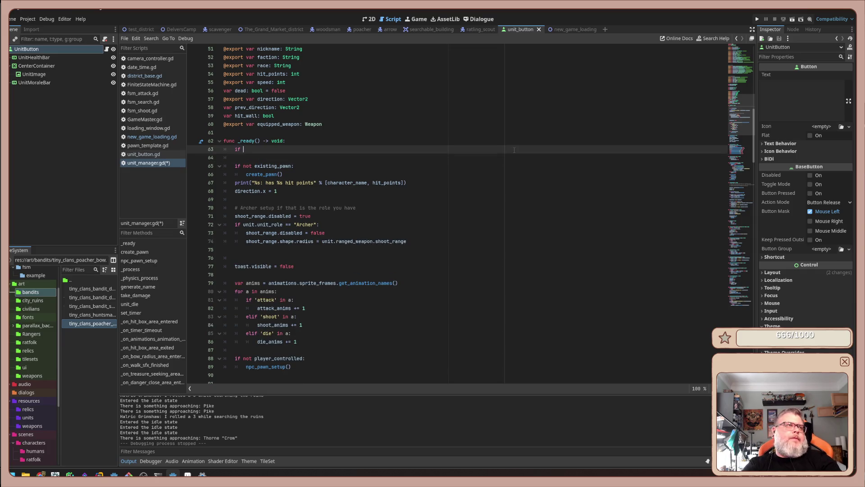
type("if player_controlled:")
key("Return")
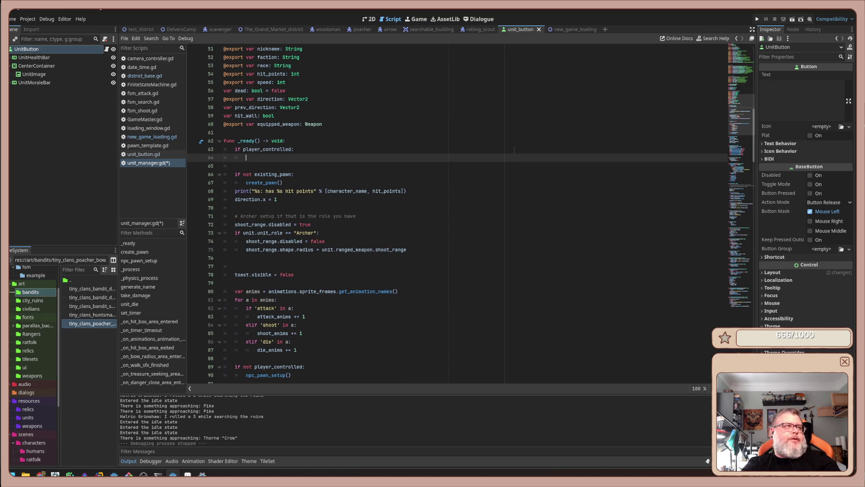
type("add_")
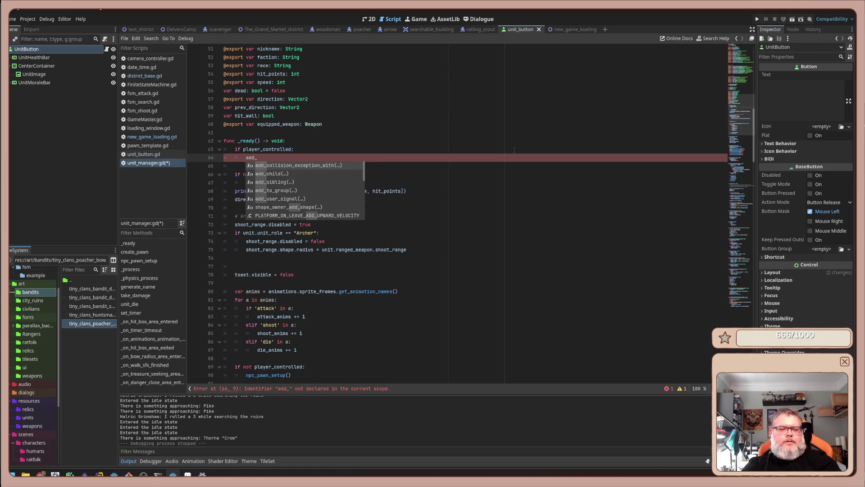
type("self")
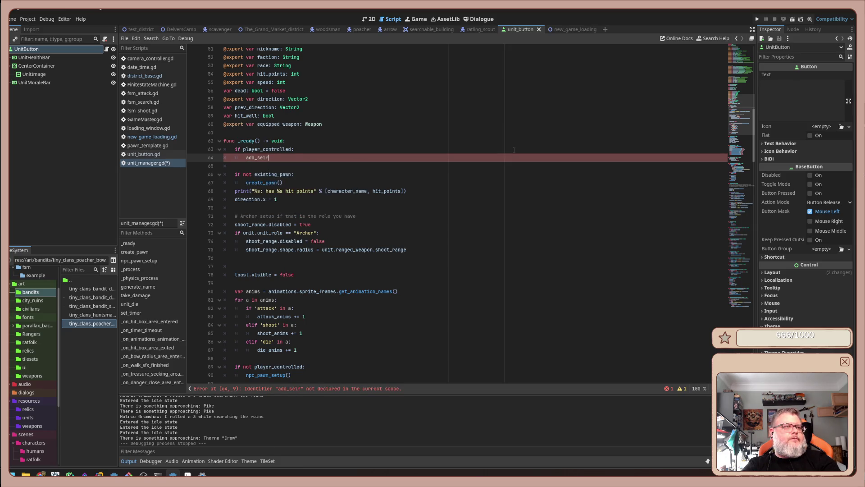
type("_unit")
key("BackSpace")
key("BackSpace")
key("BackSpace")
key("BackSpace")
key("BackSpace")
key("BackSpace")
key("BackSpace")
type("unit_button")
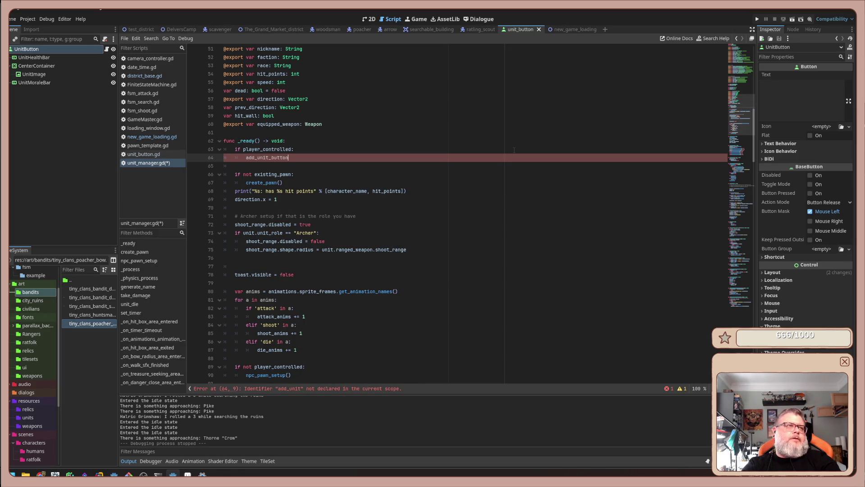
type("()")
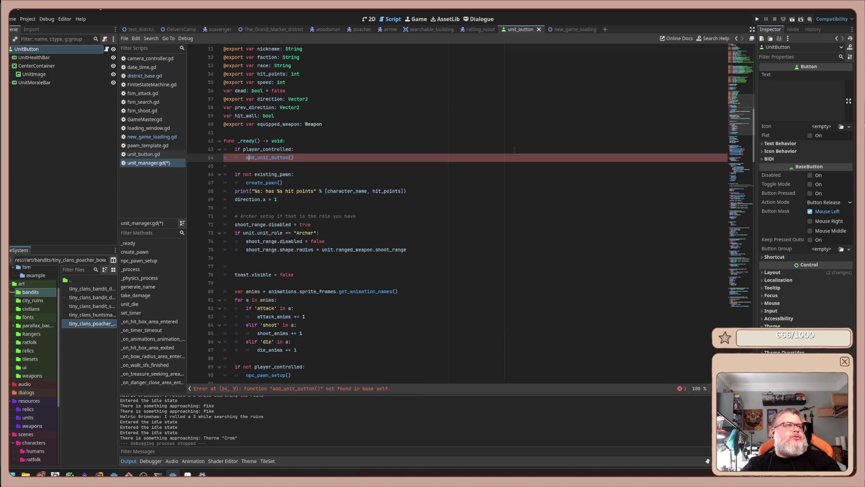
key("Down")
key("Down")
key("Down")
key("Down")
key("Down")
key("Down")
key("Down")
key("Down")
key("Down")
key("Down")
key("Down")
key("Down")
key("Down")
key("Down")
key("Down")
key("Down")
key("Down")
key("Down")
Write 'func add_unit_button() -> void:' after npc_pawn_setup, then comment it out with Ctrl+K.
key("Up")
key("Up")
key("Up")
key("Down")
key("Down")
key("Down")
key("Down")
key("Down")
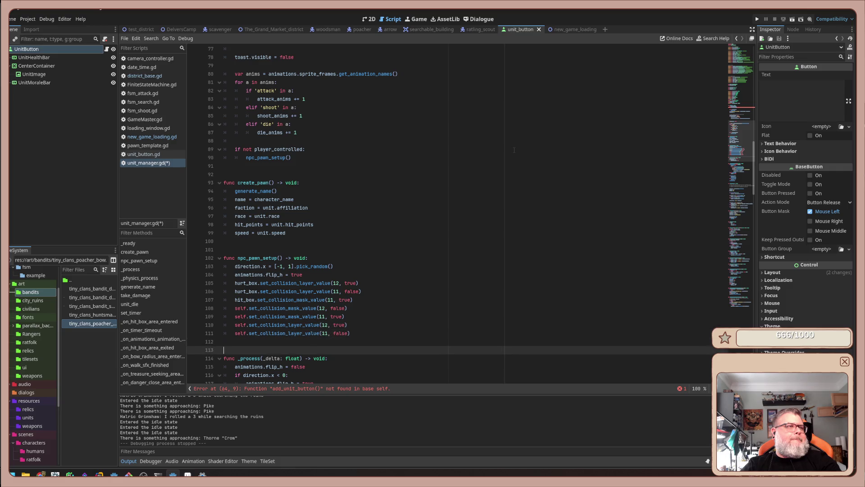
key("Return")
key("Return")
key("Up")
key("Up")
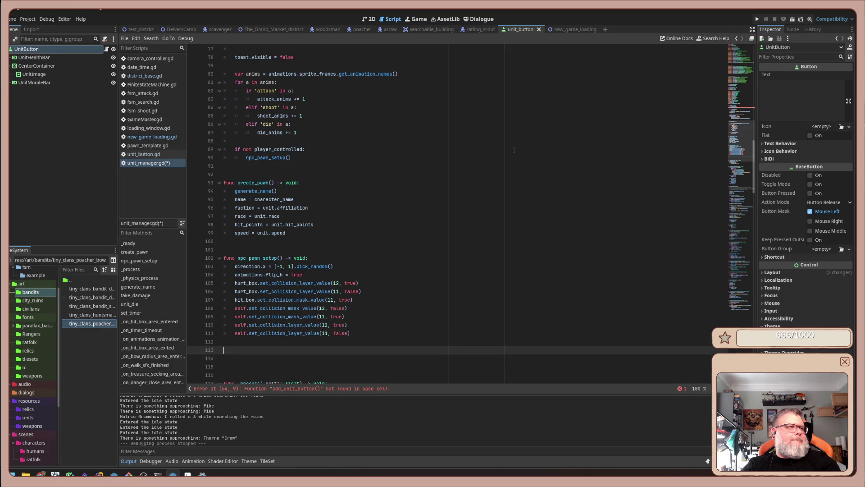
key("Down")
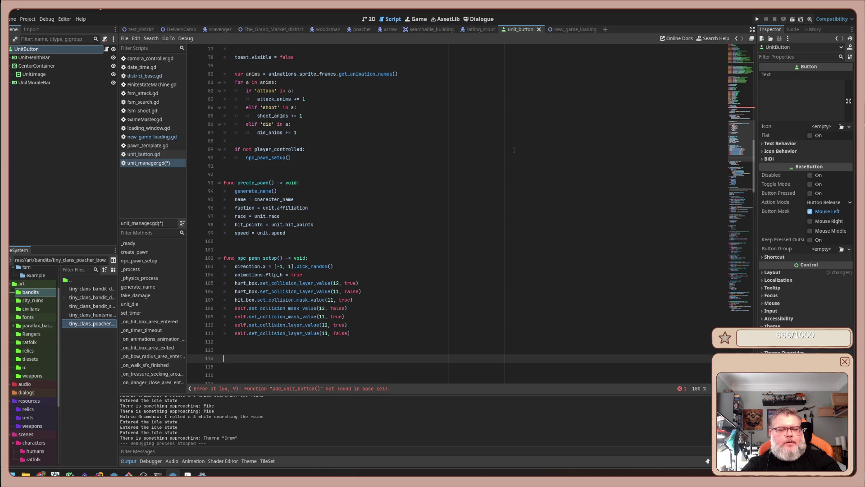
type("func add_unit_button()")
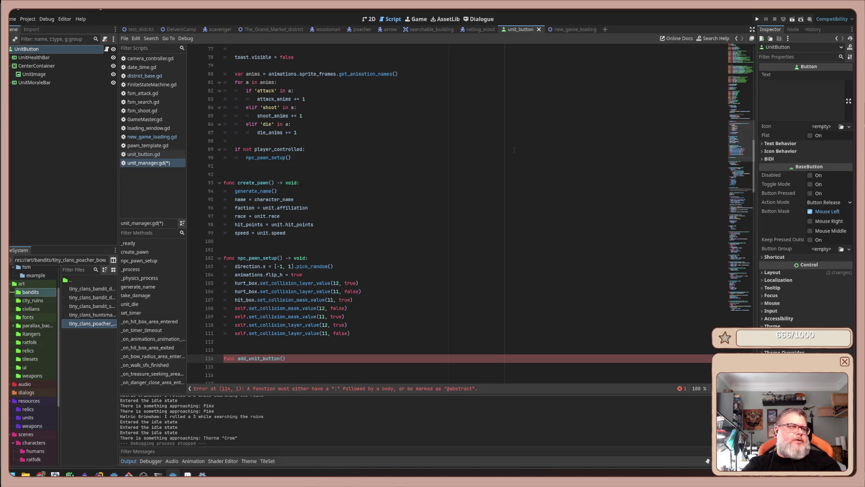
type(" -")
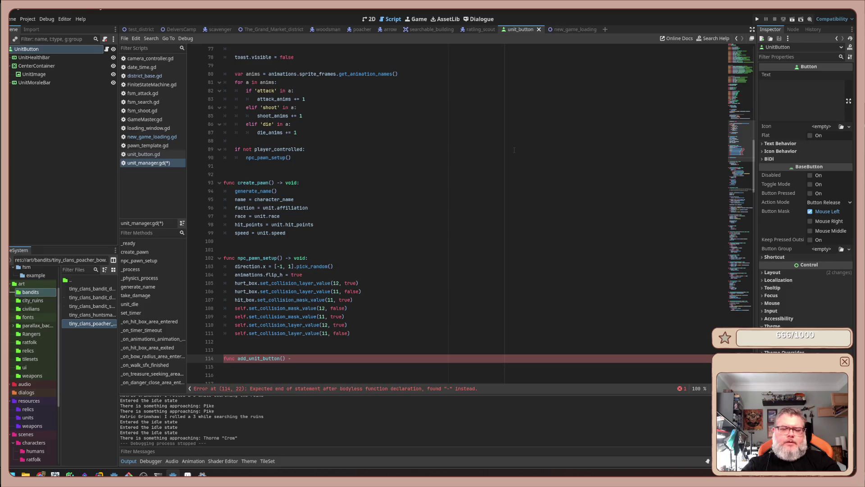
type("> void:")
key("Return")
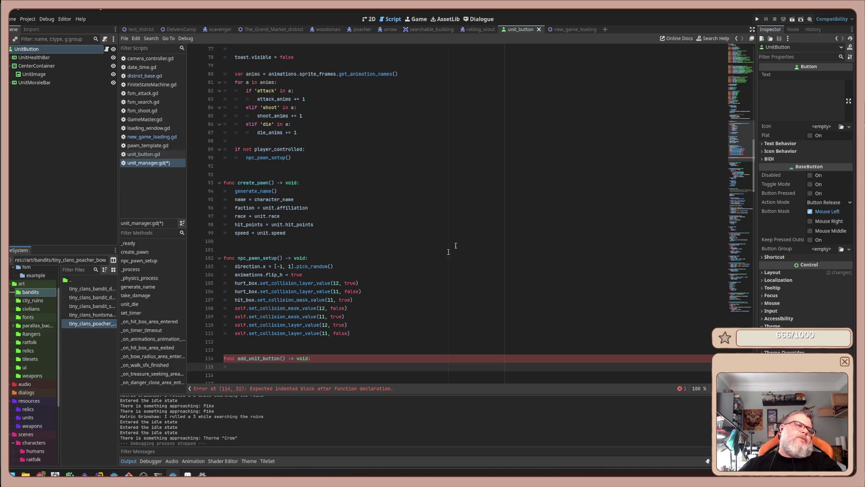
left_click(225, 358)
key("ctrl+k")
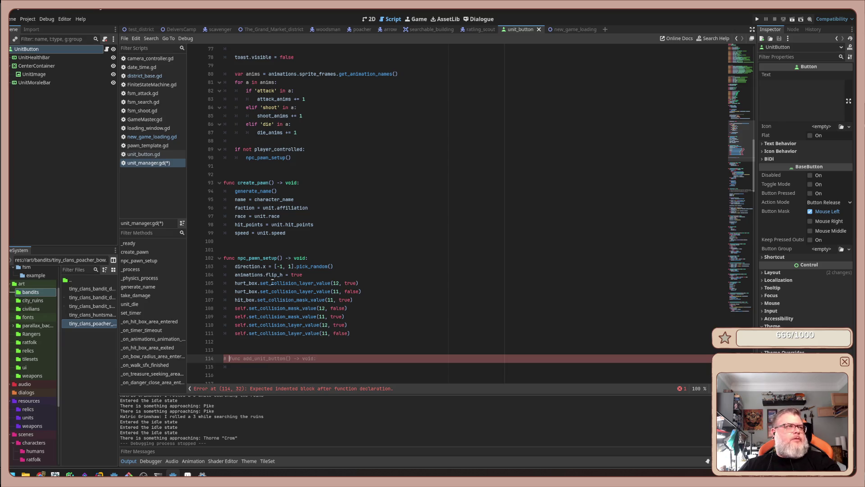
scroll(274, 283, "up", 5)
scroll(238, 229, "up", 5)
left_click(243, 217)
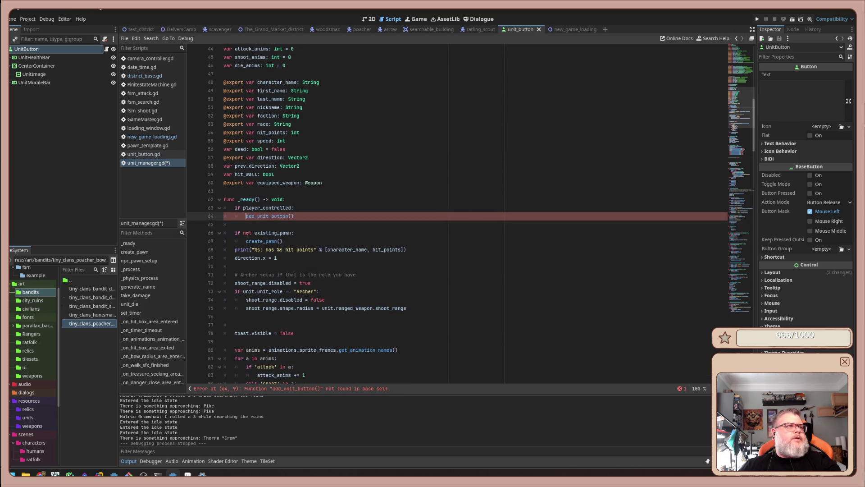
type("#")
Comment out the add_unit_button() call in _ready and write pass above it.
key("Return")
key("Up")
type("pass")
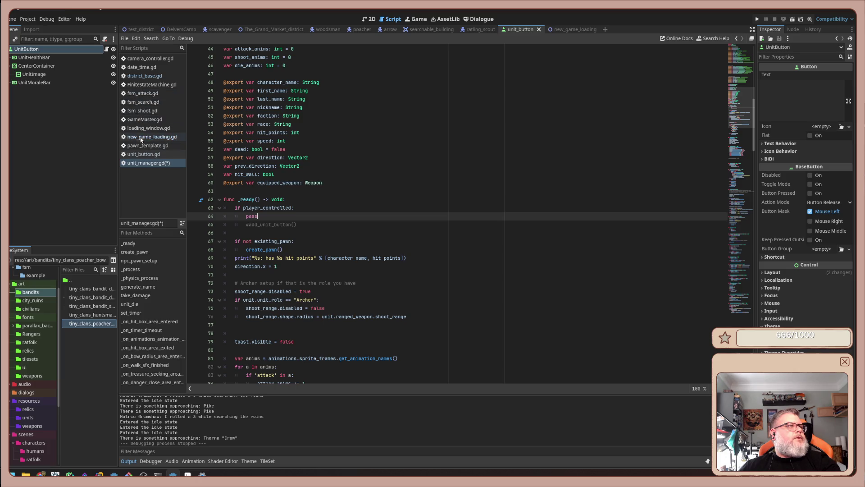
left_click(142, 154)
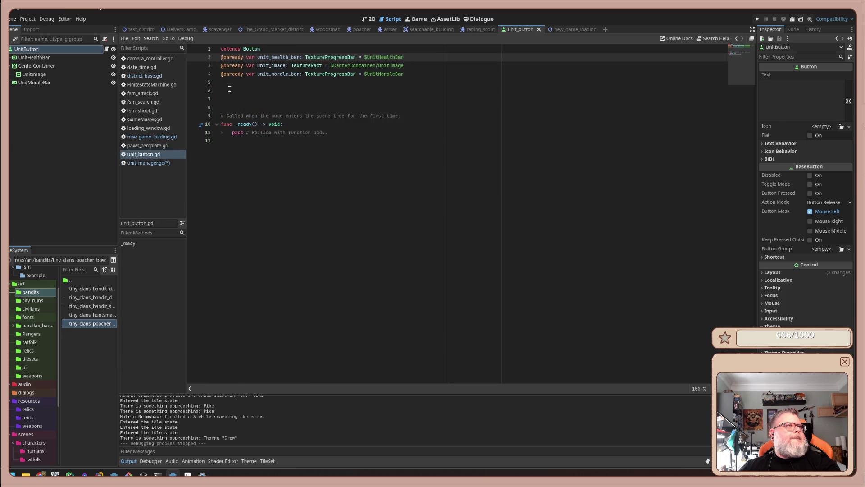
left_click(230, 82)
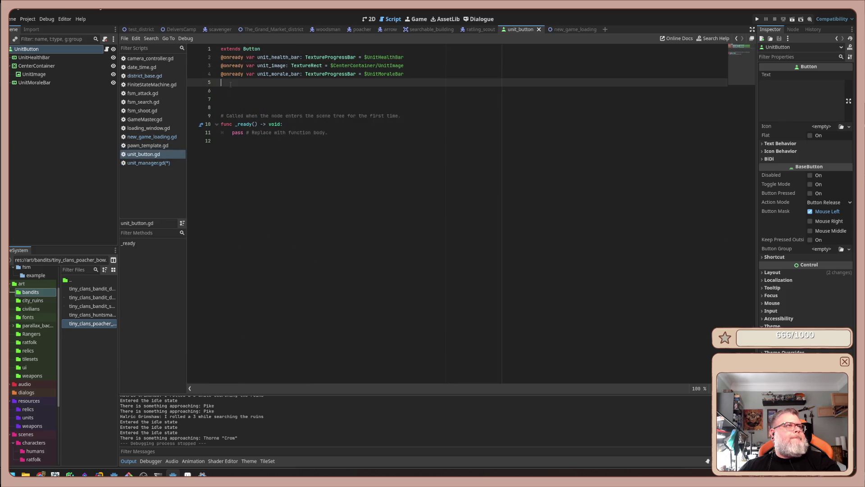
left_click(222, 57)
key("Return")
left_click(242, 90)
key("Return")
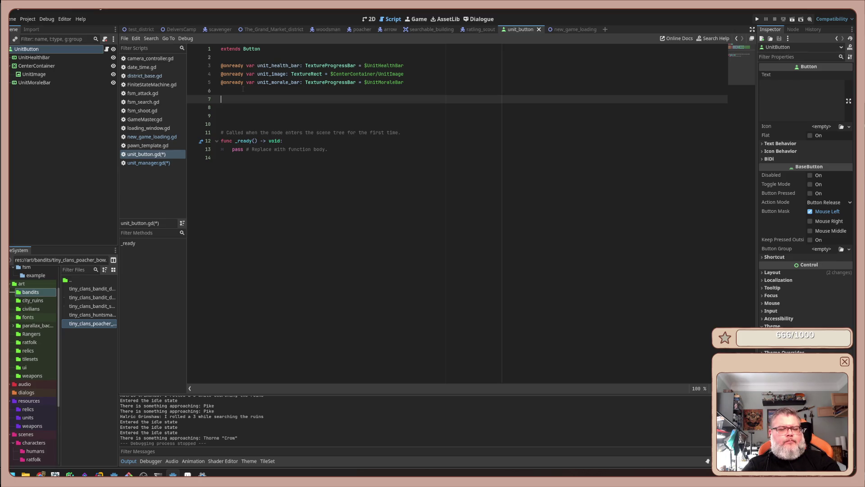
type("@")
key("BackSpace")
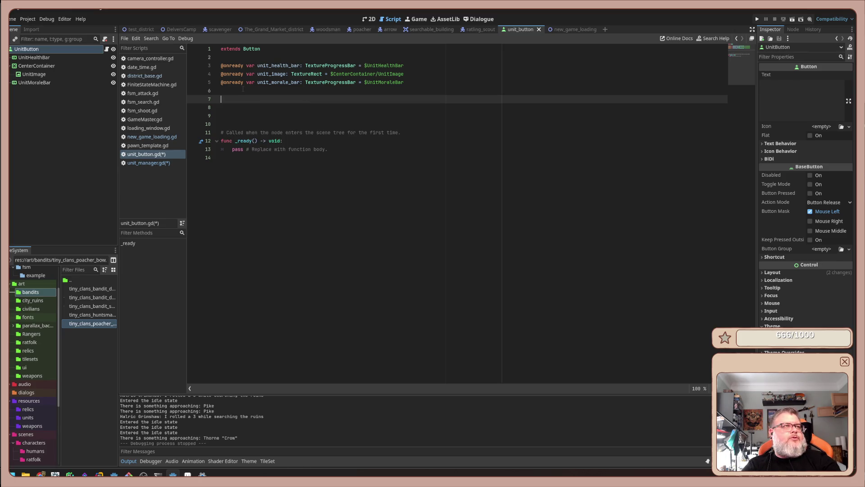
type("var ")
type("pos")
key("BackSpace")
key("BackSpace")
key("BackSpace")
type("pos")
key("BackSpace")
key("BackSpace")
type("awn")
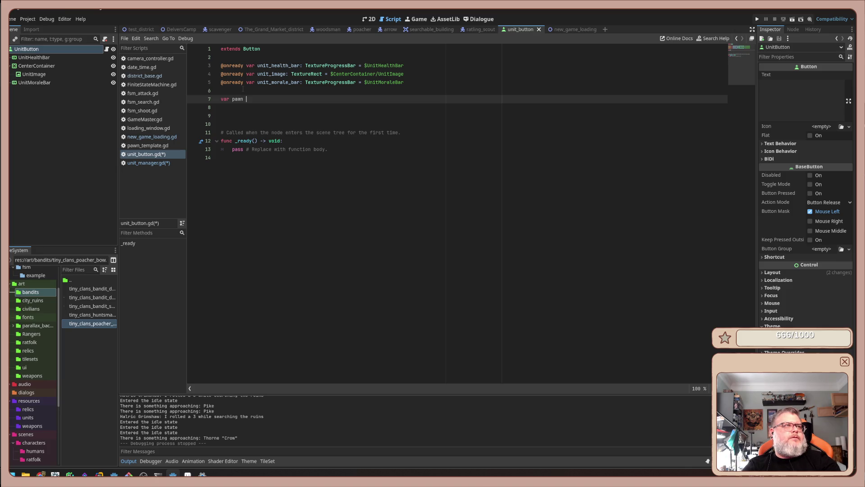
type("=")
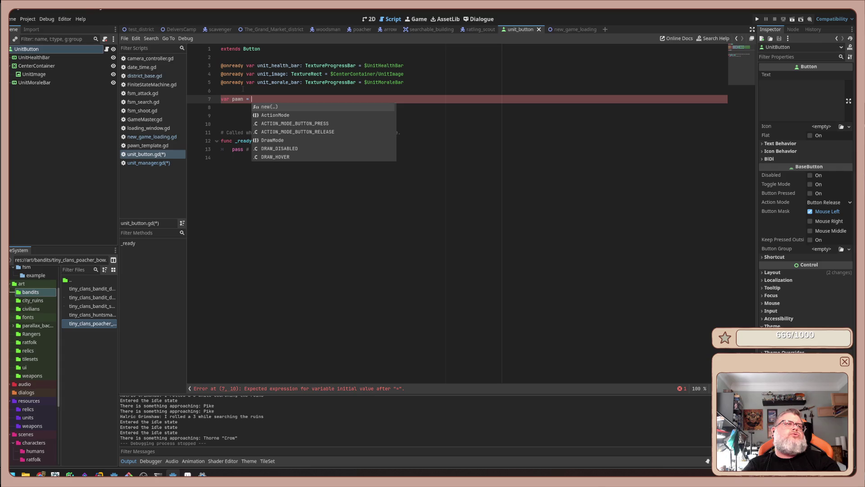
key("BackSpace")
key("BackSpace")
key("BackSpace")
type(": ")
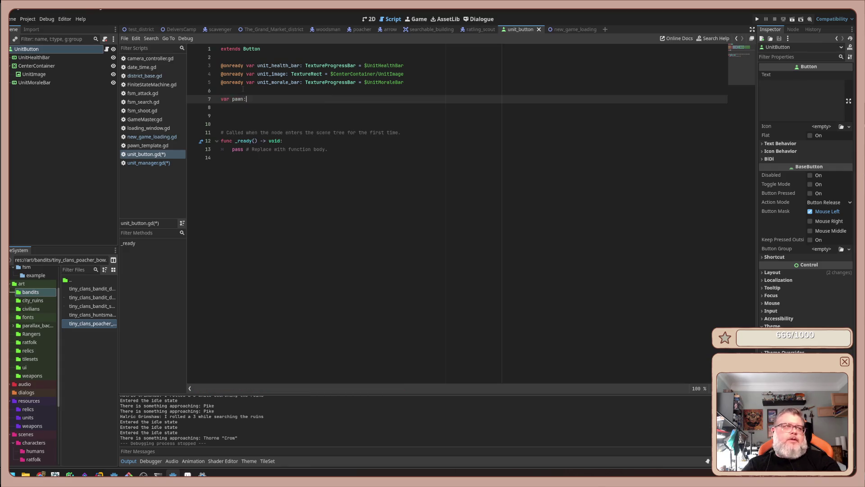
type("Pawn")
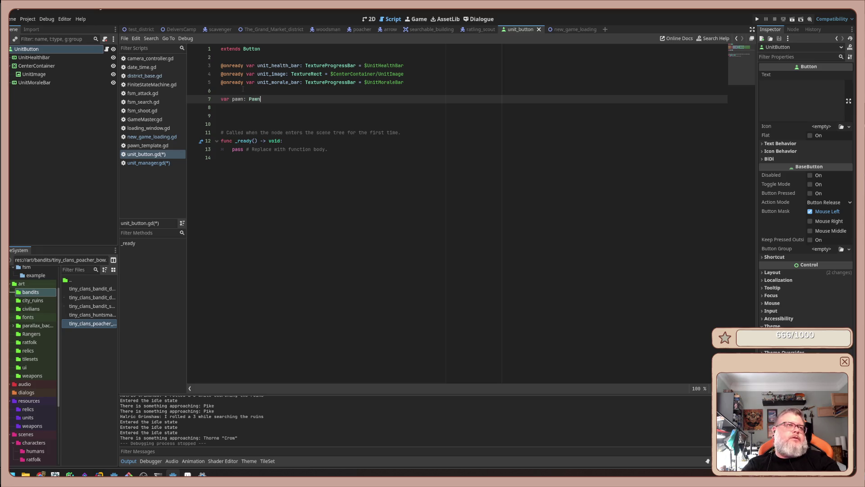
key("Escape")
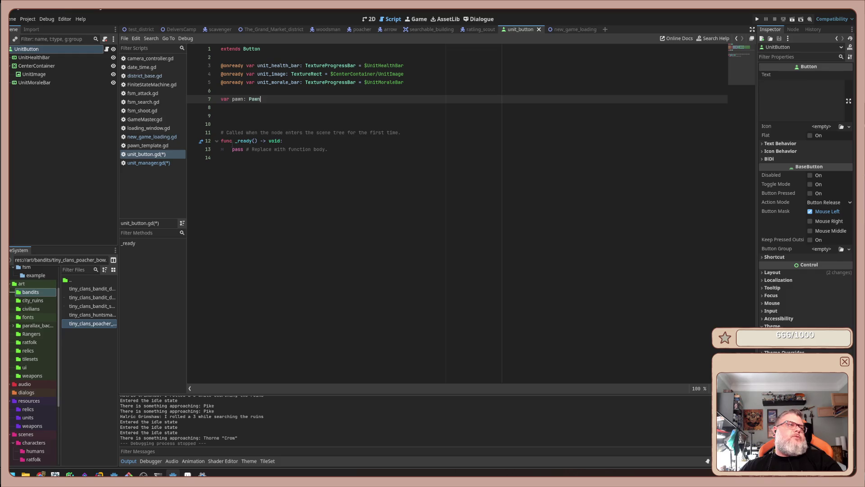
left_click(232, 149)
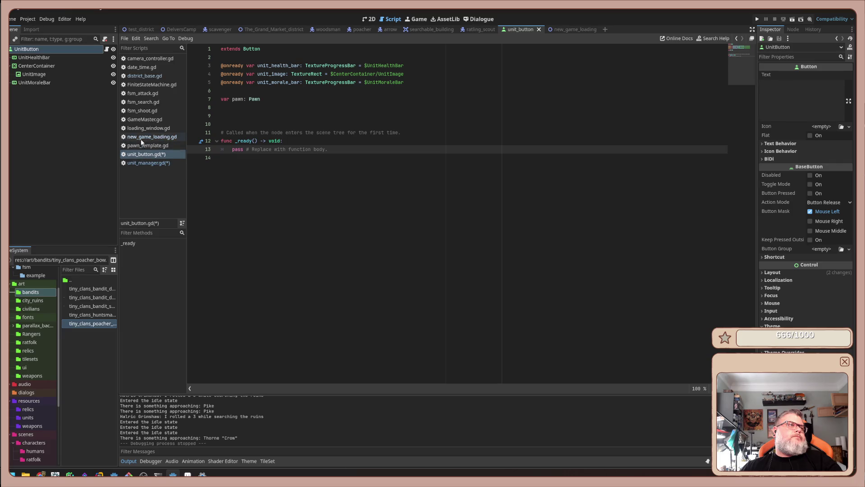
left_click(139, 76)
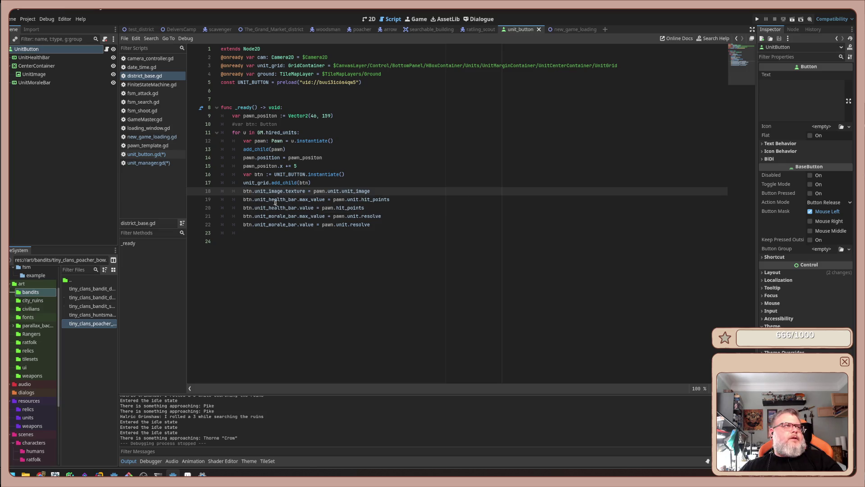
Insert 'btn.pawn = pawn' after unit_grid.add_child(btn) in district_base.gd, then return to unit_button.gd.
left_click(146, 155)
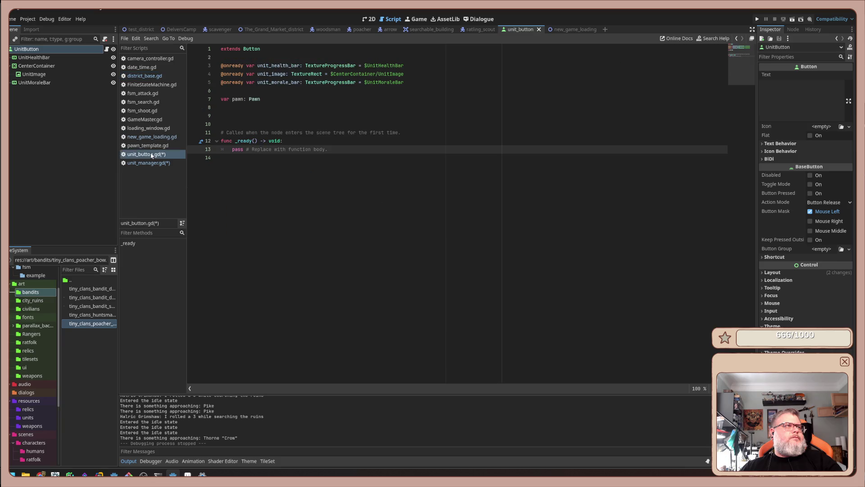
left_click(144, 76)
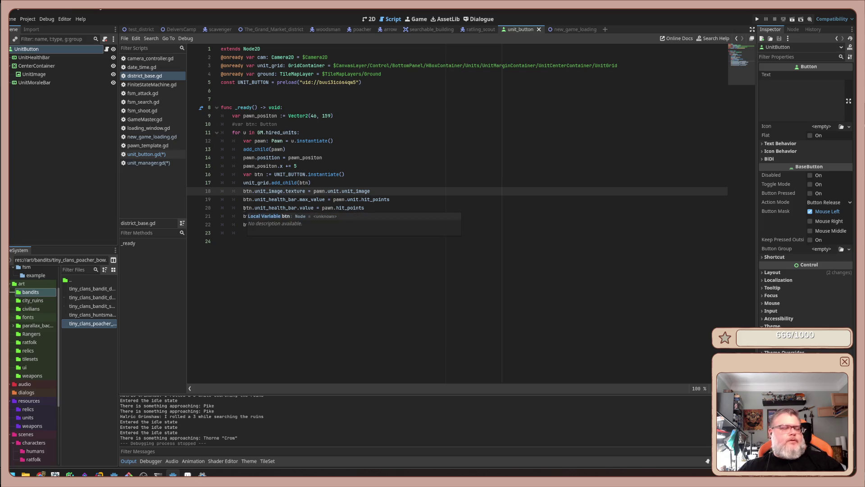
key("Return")
key("Up")
type("b")
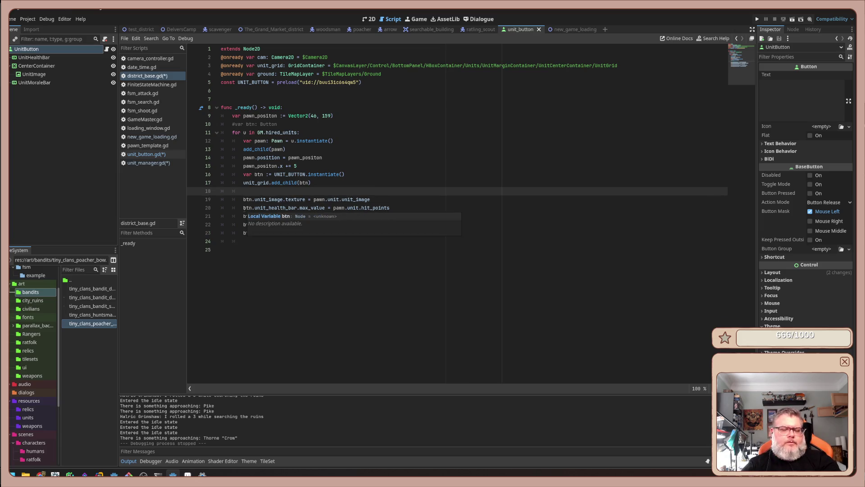
type("tn")
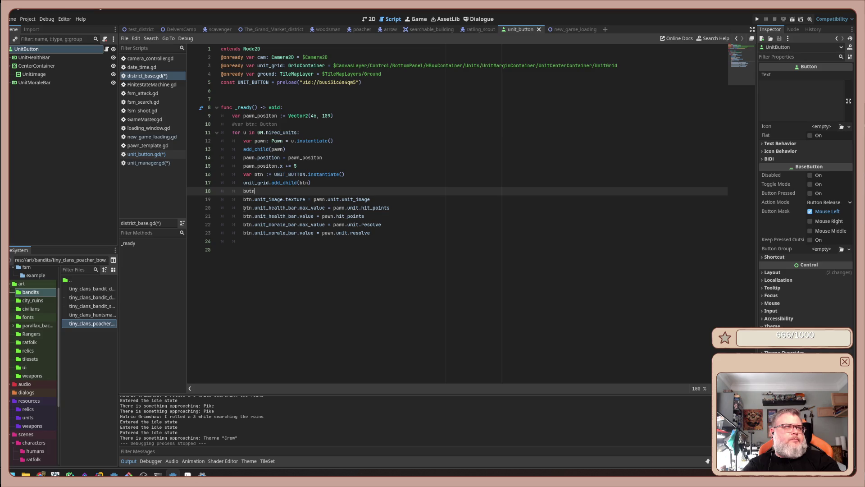
type(".")
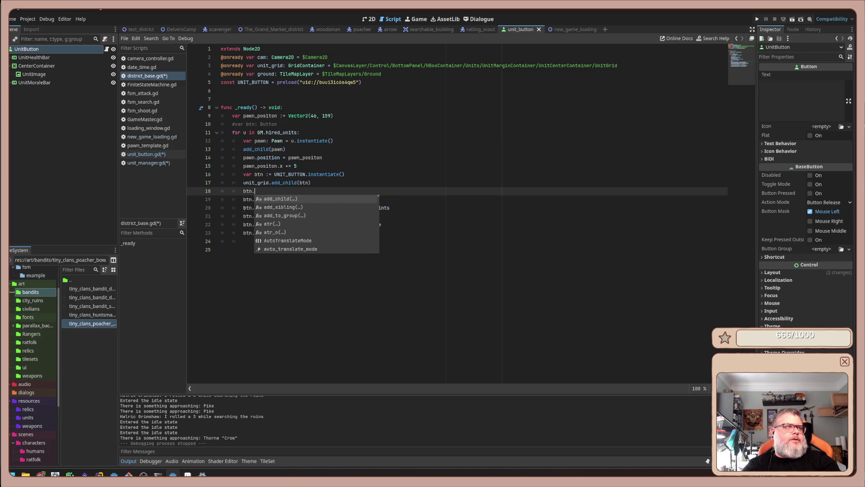
type("pawn")
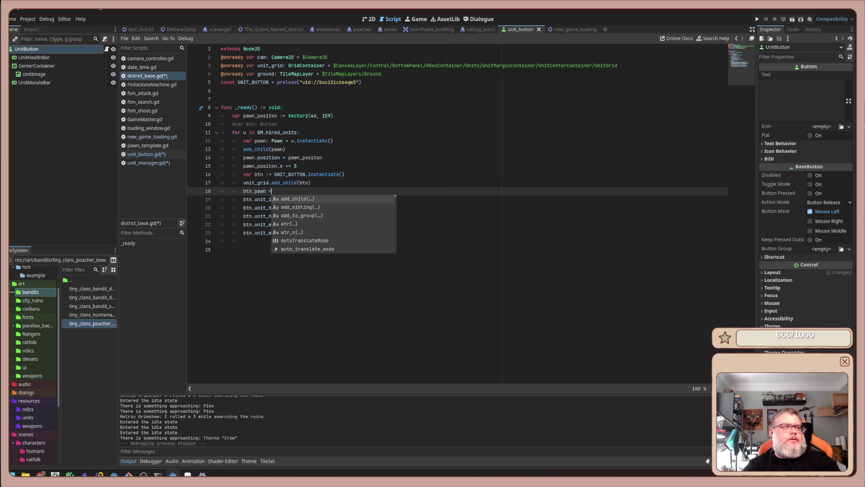
type(" = pawn")
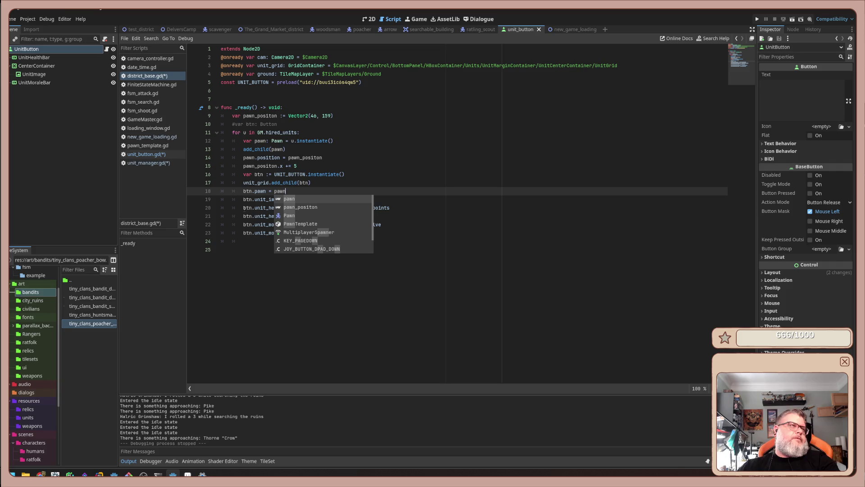
left_click(347, 173)
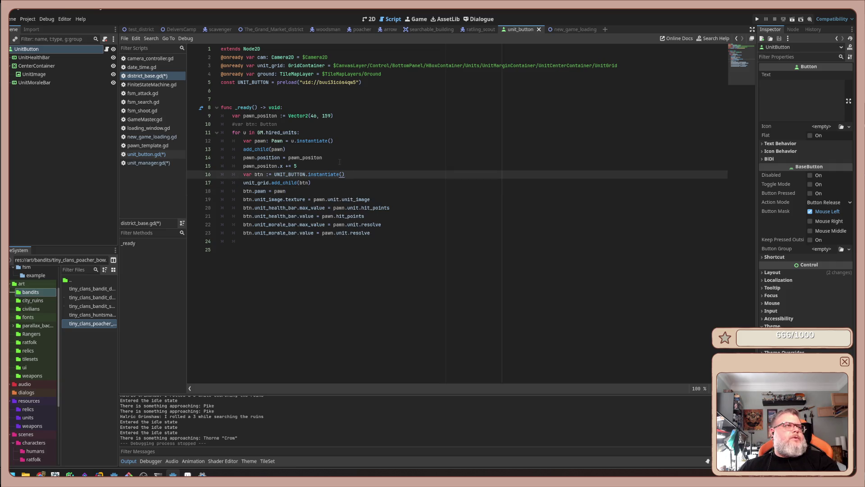
left_click(246, 191)
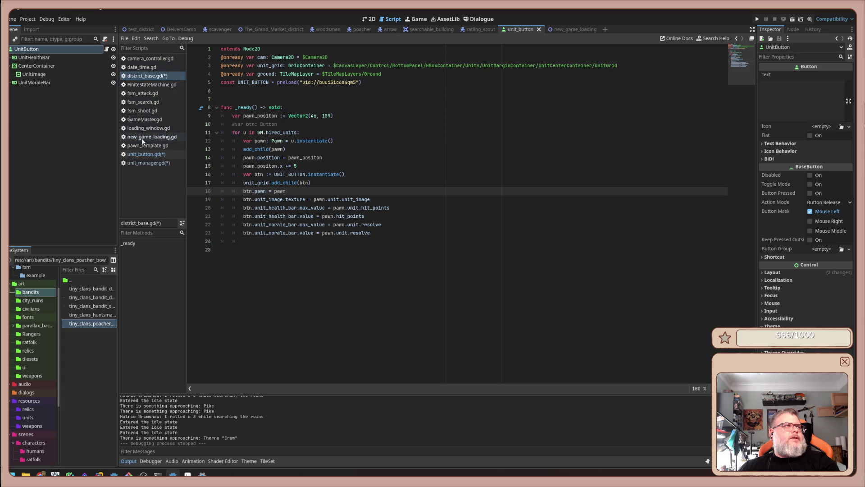
left_click(137, 80)
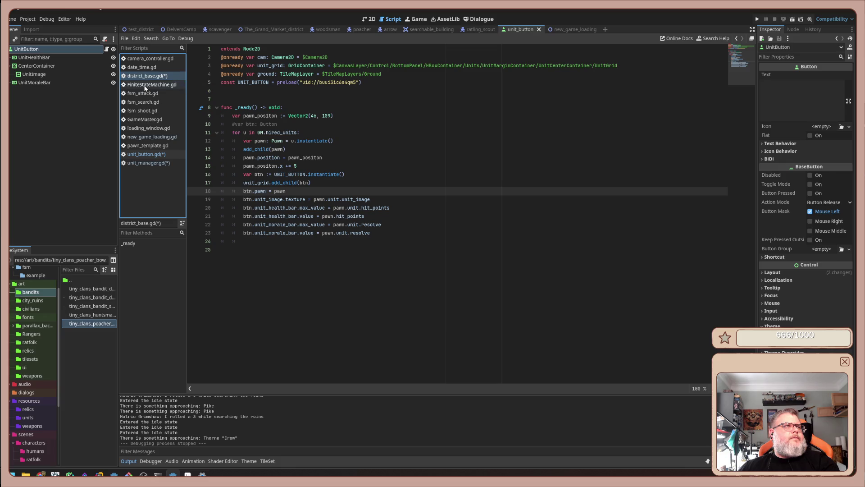
left_click(145, 155)
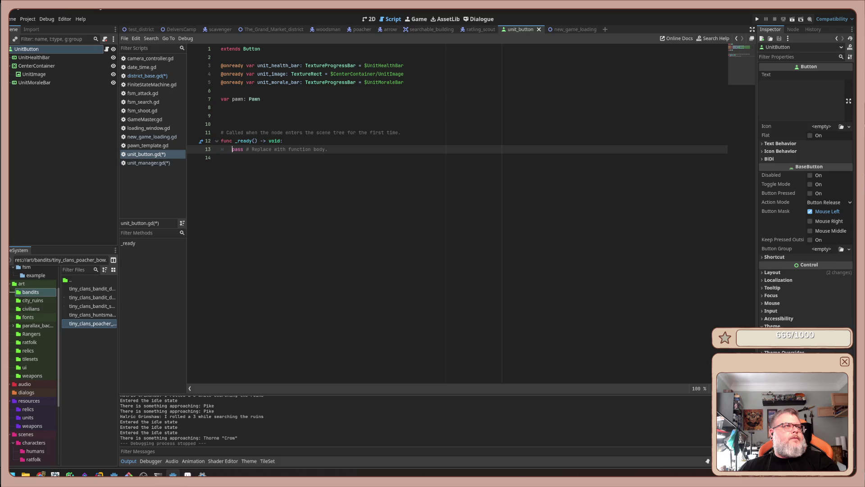
Select the placeholder pass line in unit_button.gd's _ready to replace it with the signal connect.
left_click_drag(233, 150, 329, 151)
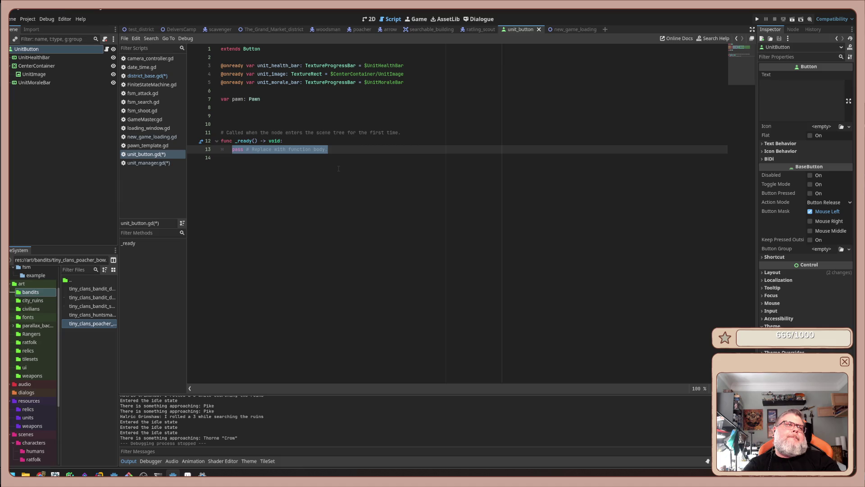
type("pawn.")
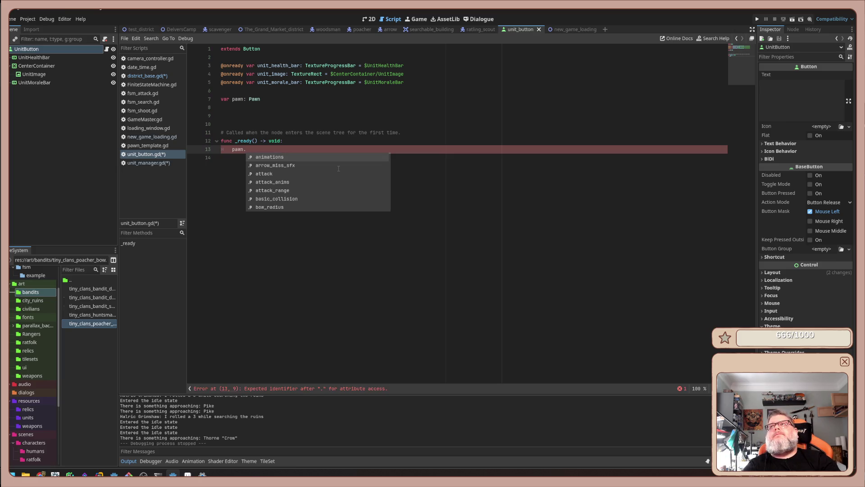
type("health")
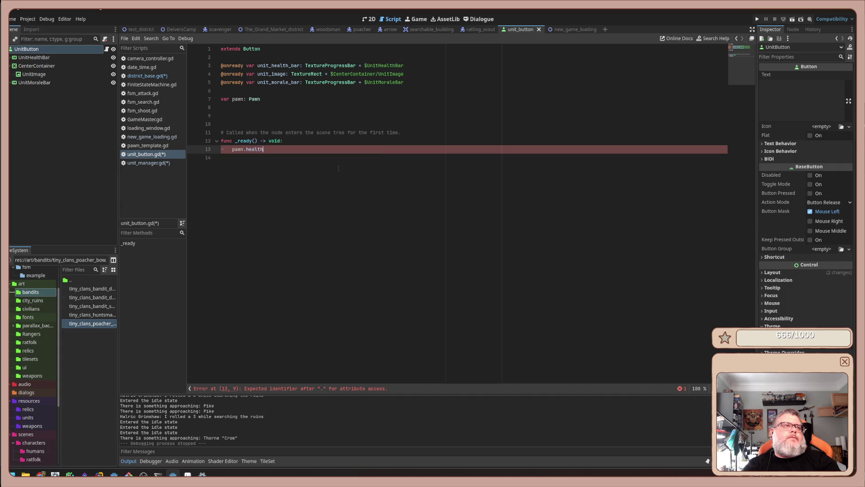
type("_update.")
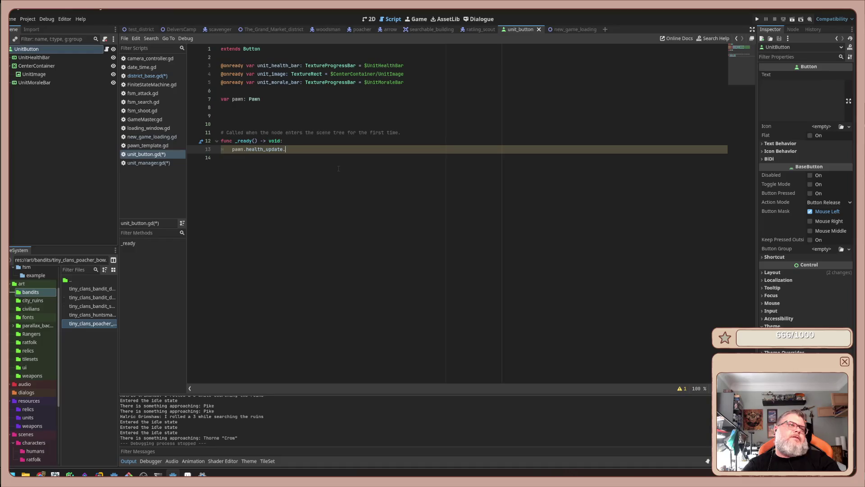
type("connect")
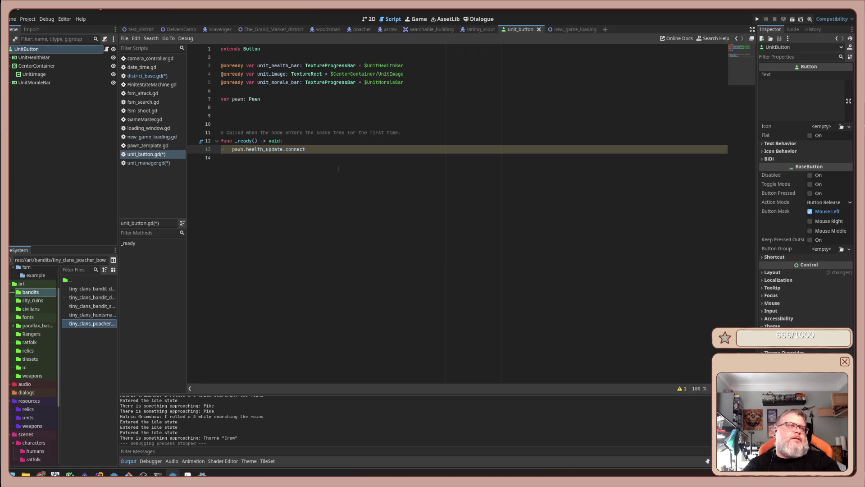
type("(")
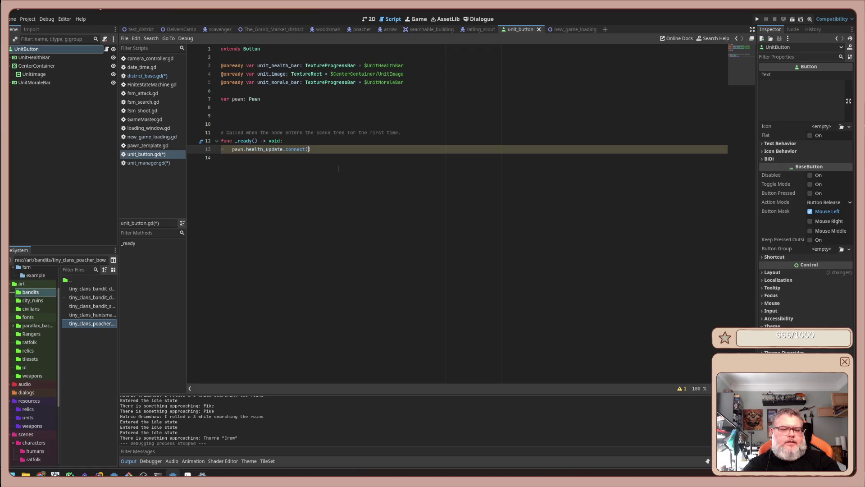
type("updat")
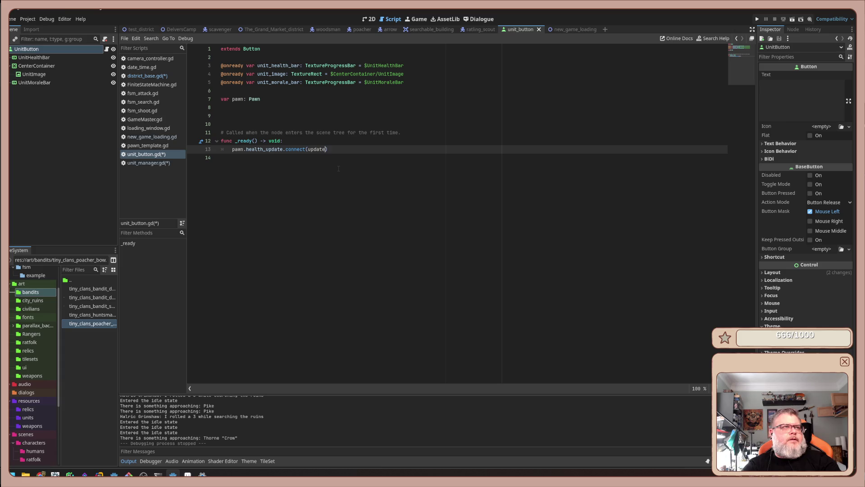
type("e_health_bar")
Write func update_health_bar(update: int) -> void: with body unit_health_bar.value += update.
key("Down")
key("Return")
key("Return")
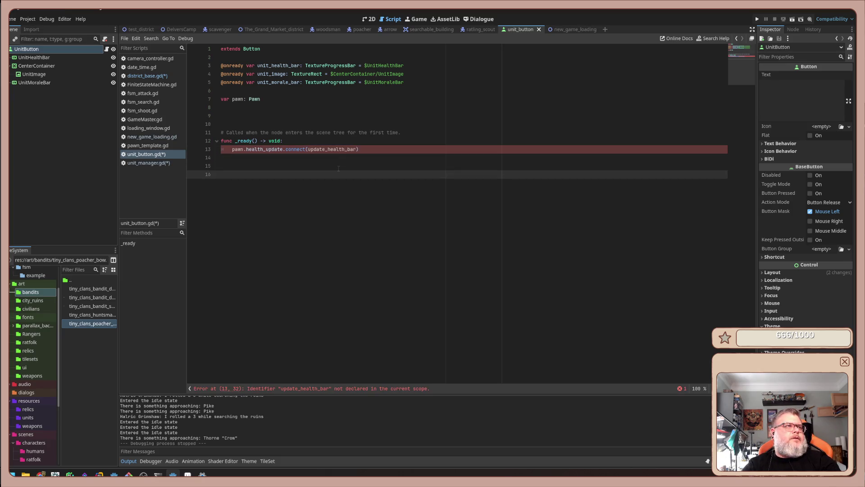
type("func update")
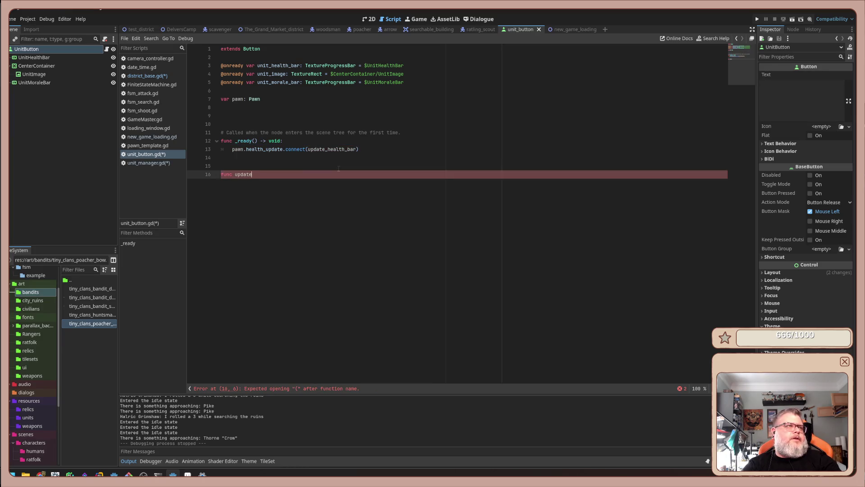
type("health_bar")
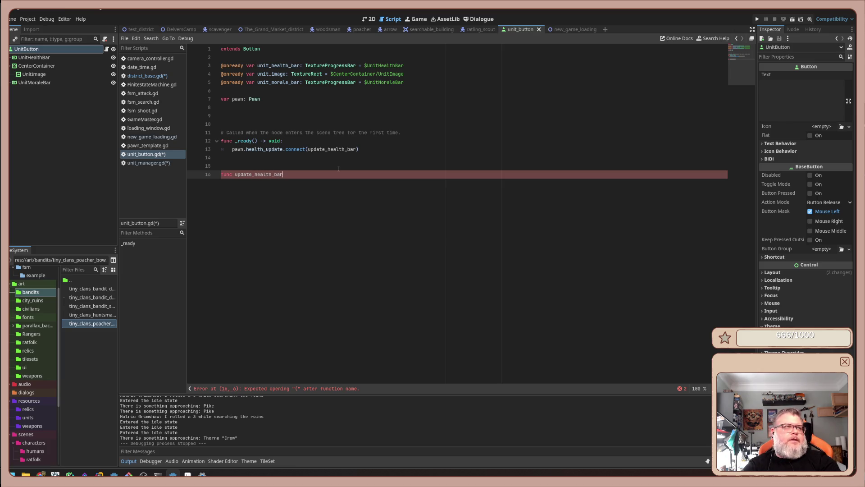
type("(")
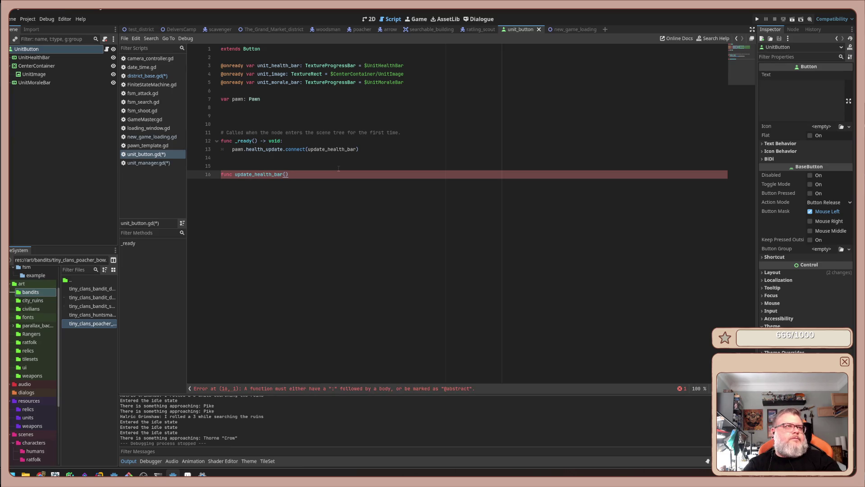
type("update")
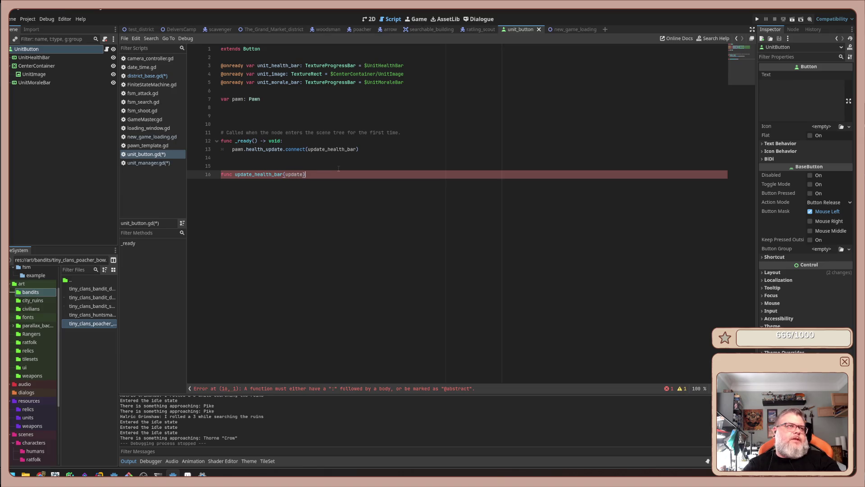
type("> void")
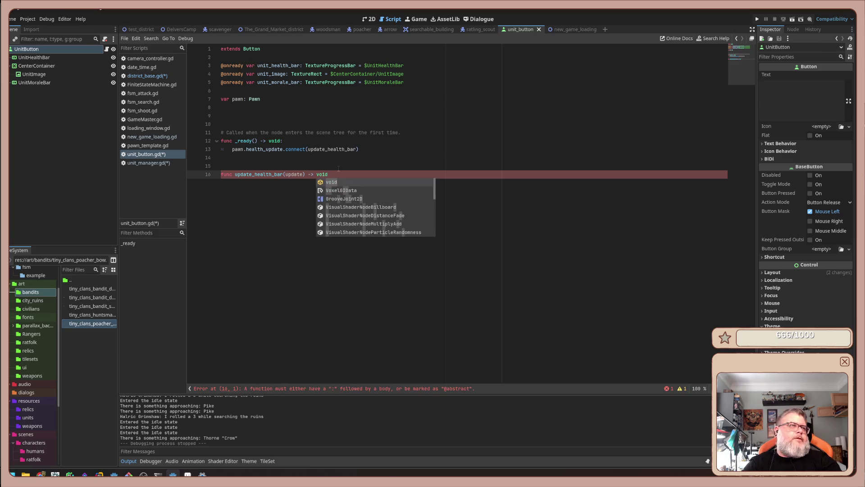
type(":")
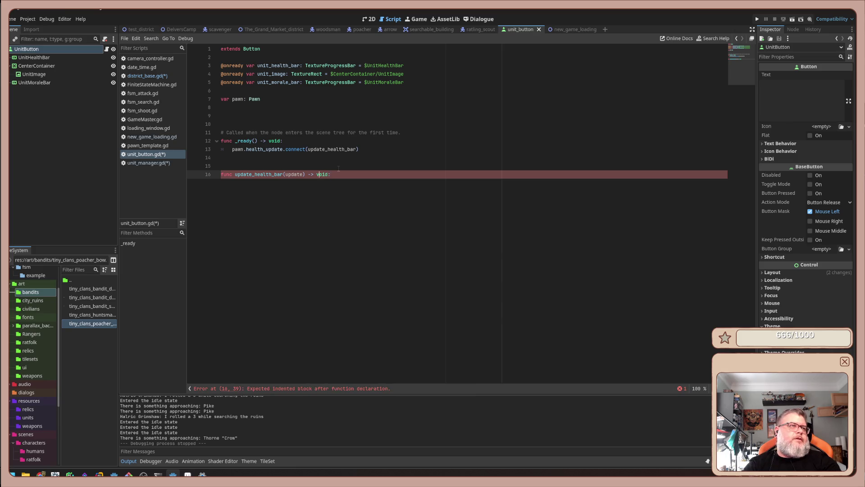
type(":")
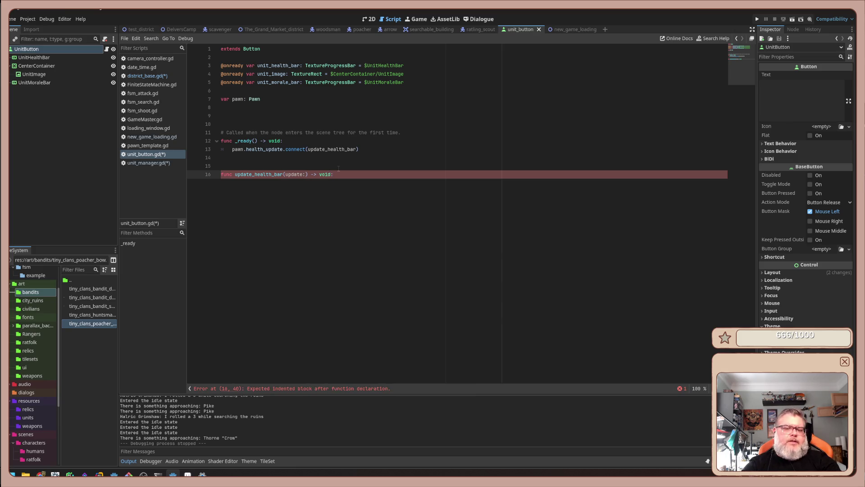
type(" int")
key("Escape")
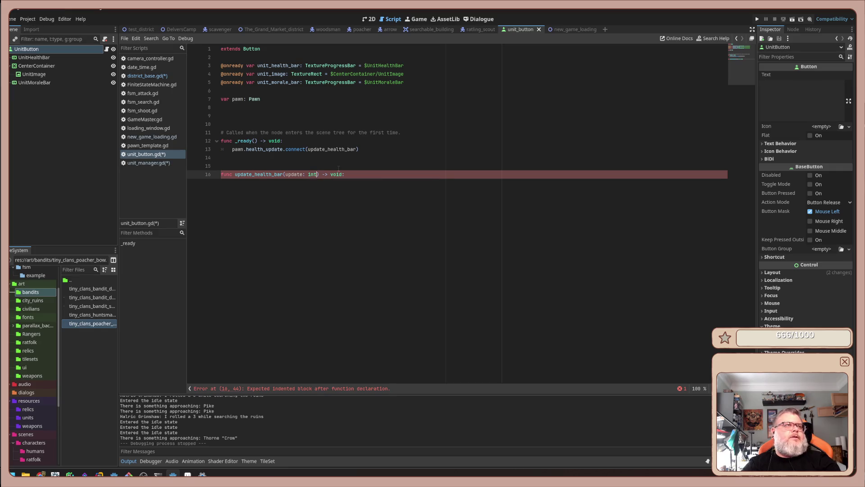
key("Return")
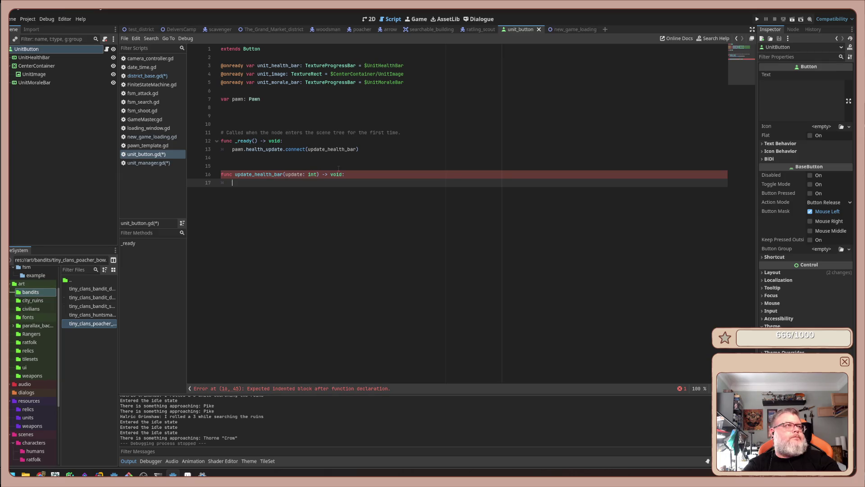
type("un")
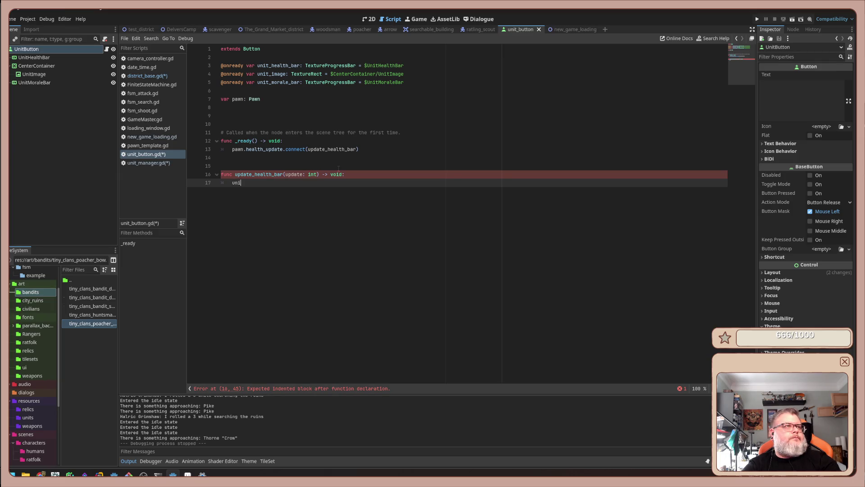
type("i")
key("Return")
type(".val")
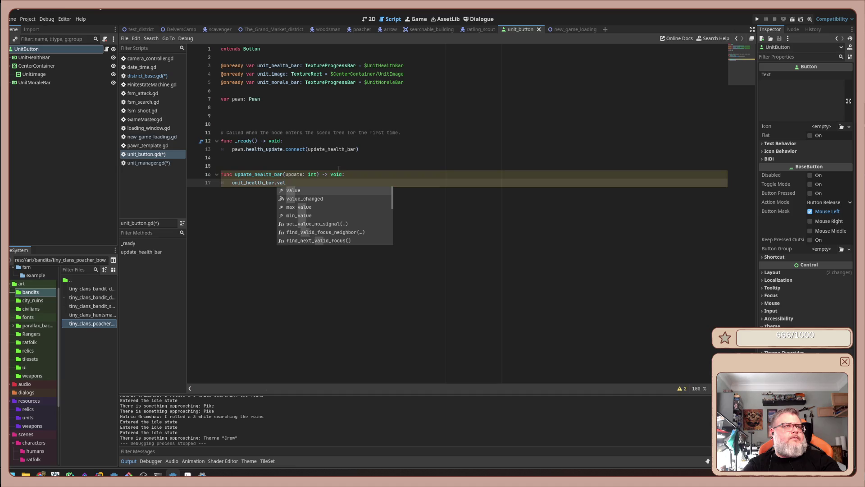
key("Return")
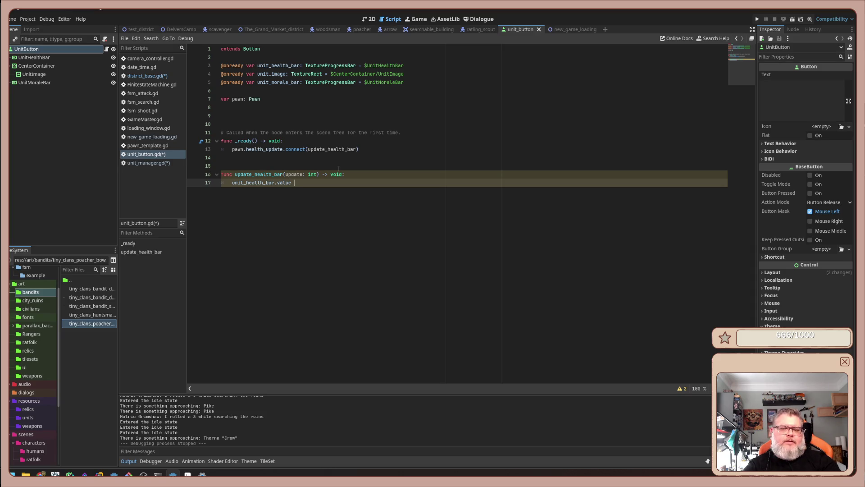
type("+=")
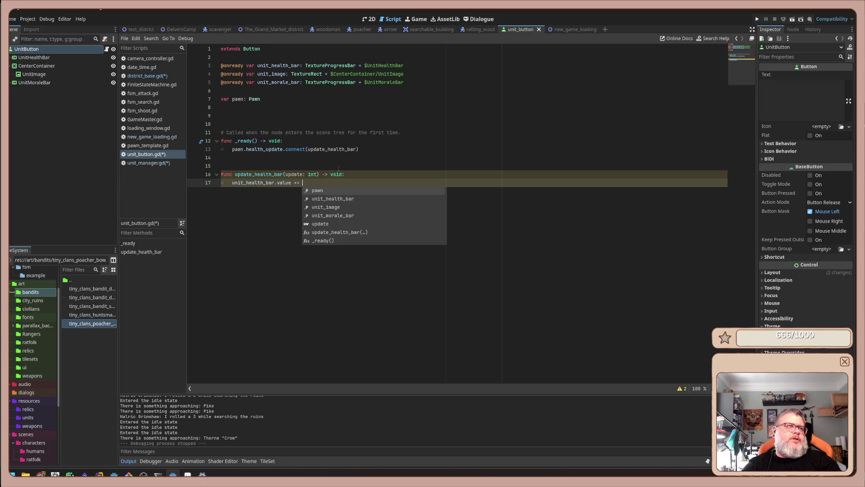
type(" upo")
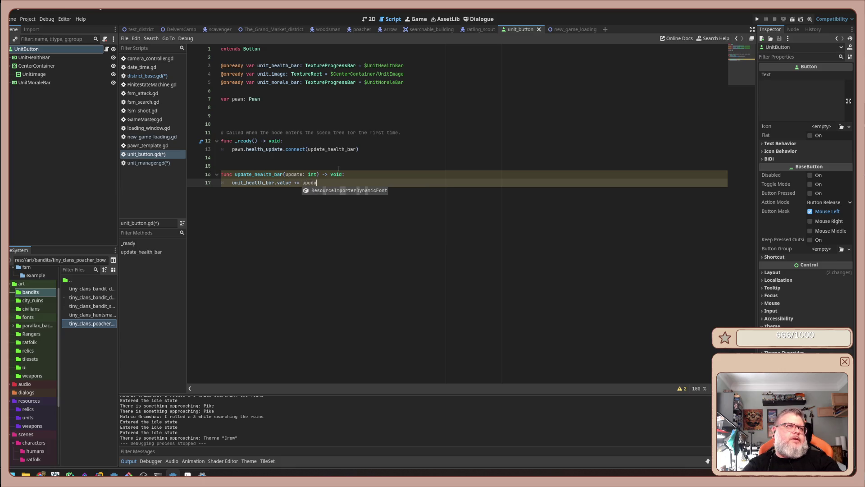
key("BackSpace")
type("date")
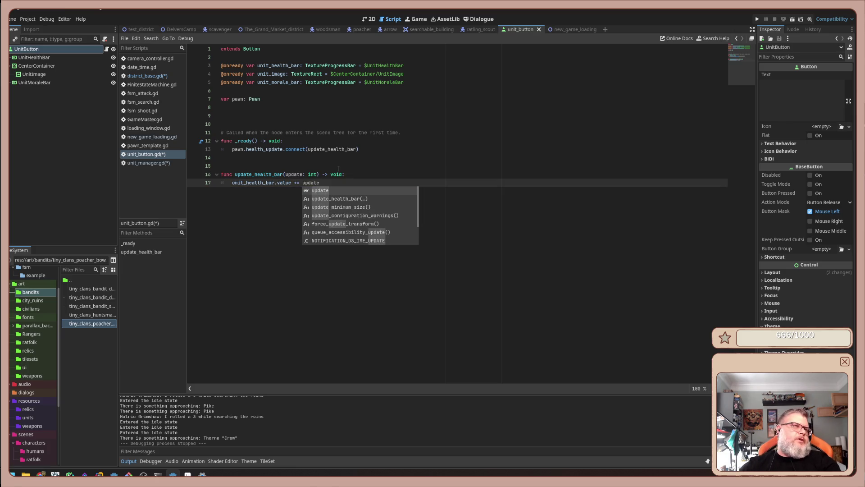
left_click(361, 118)
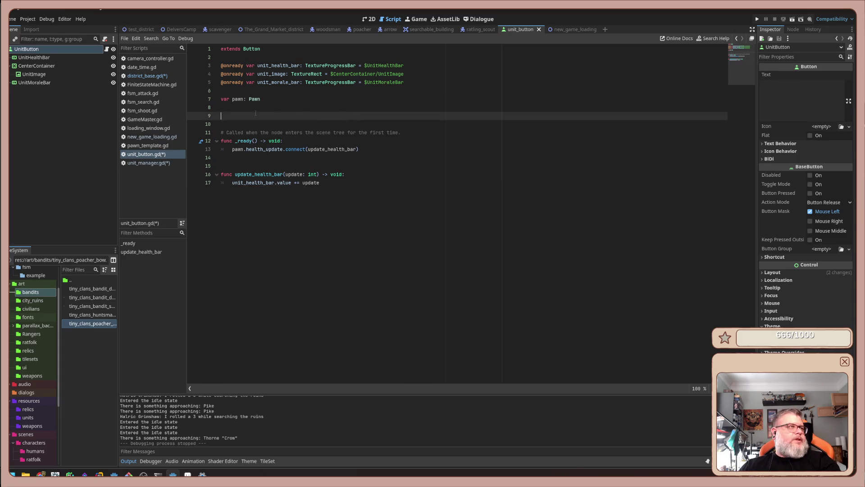
left_click(150, 163)
scroll(296, 258, "down", 3)
scroll(296, 257, "down", 5)
scroll(296, 257, "down", 5)
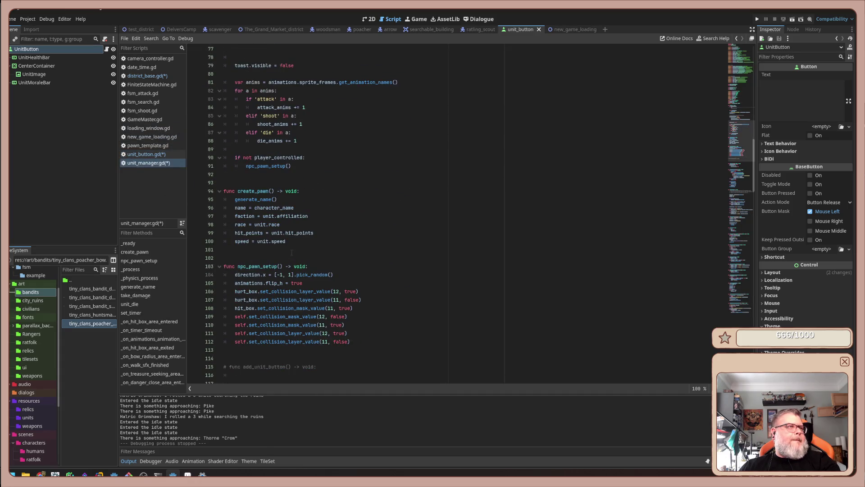
scroll(290, 252, "up", 5)
scroll(291, 251, "up", 6)
scroll(291, 251, "up", 5)
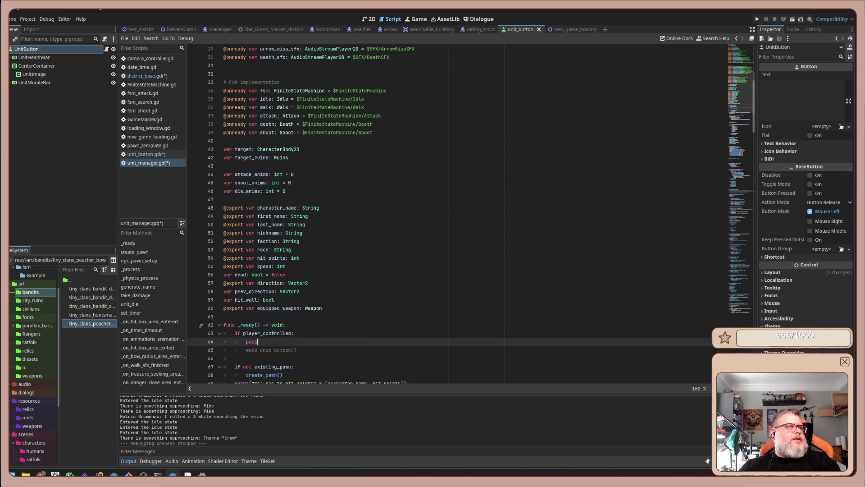
scroll(244, 158, "up", 4)
scroll(243, 157, "up", 3)
scroll(244, 157, "up", 3)
Declare an update_health signal below the class header in unit_manager.gd, then go to take_damage.
left_click(292, 65)
key("Return")
key("Return")
key("Return")
key("Up")
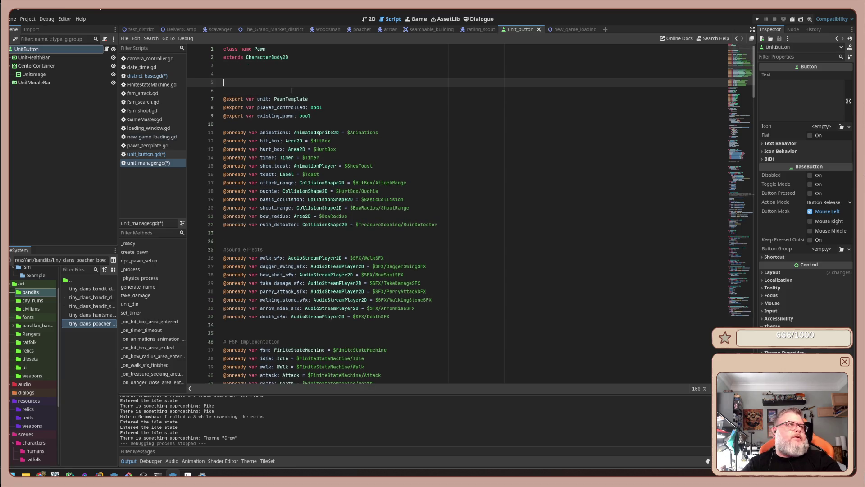
type("signal update_")
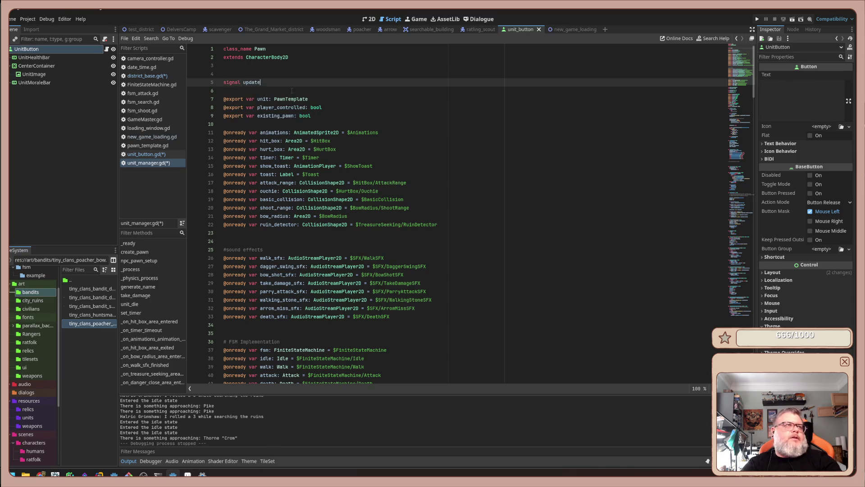
type("health")
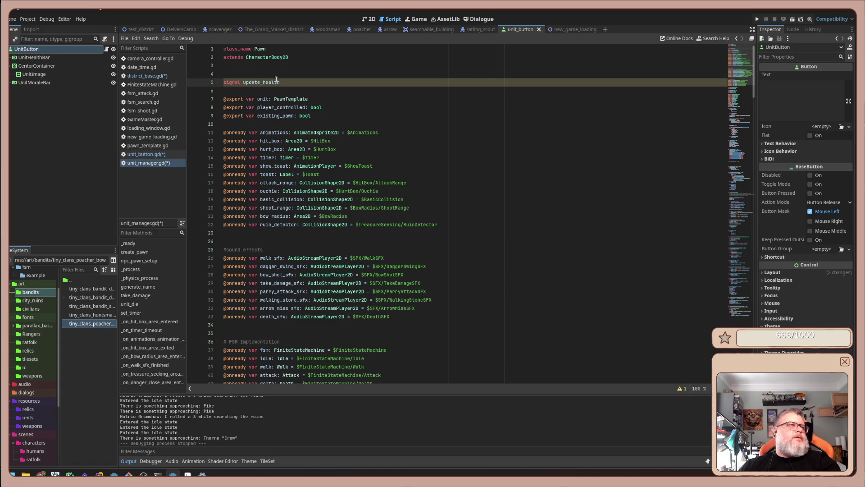
scroll(406, 216, "down", 7)
scroll(406, 216, "down", 8)
scroll(405, 217, "down", 7)
scroll(405, 217, "down", 7)
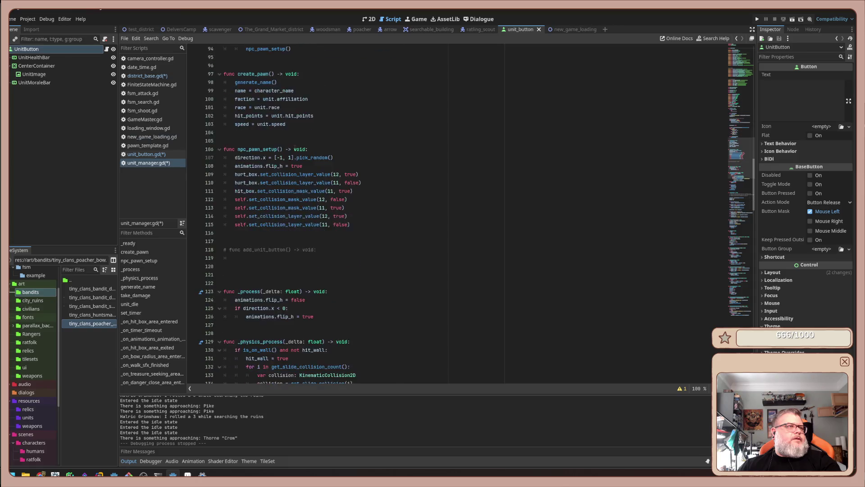
scroll(405, 217, "down", 6)
scroll(406, 217, "down", 5)
scroll(406, 217, "down", 4)
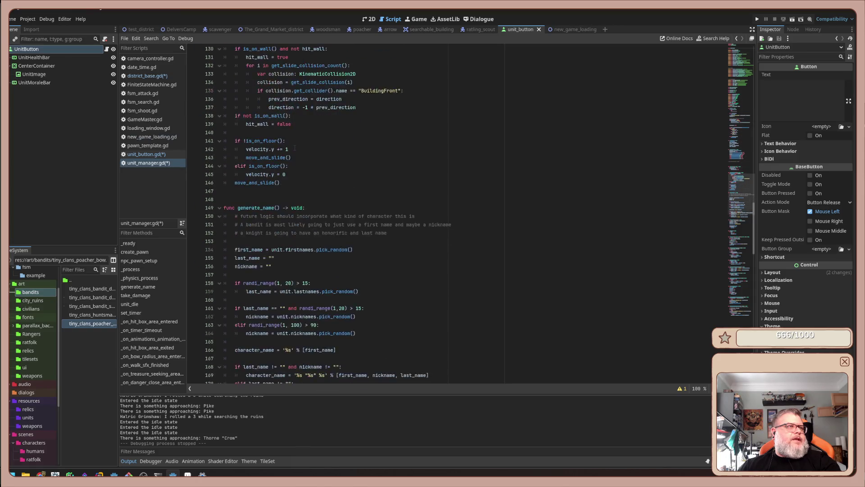
scroll(406, 217, "down", 4)
scroll(406, 216, "down", 3)
scroll(289, 182, "down", 4)
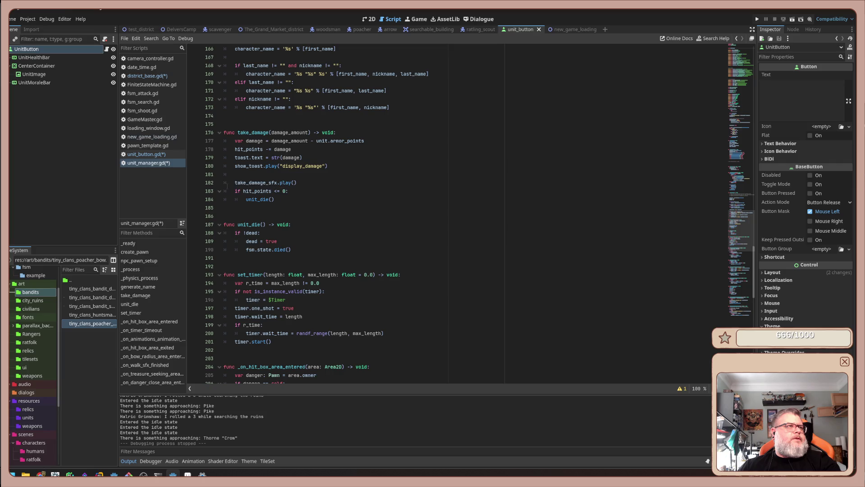
left_click(421, 173)
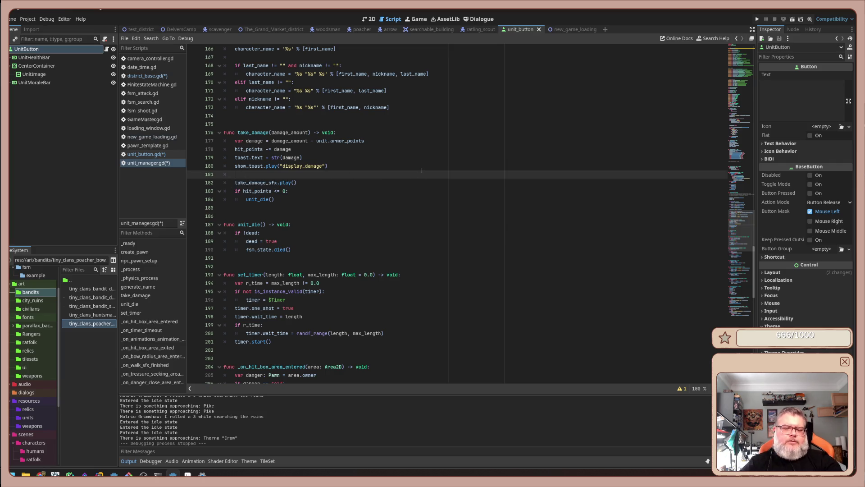
type("update")
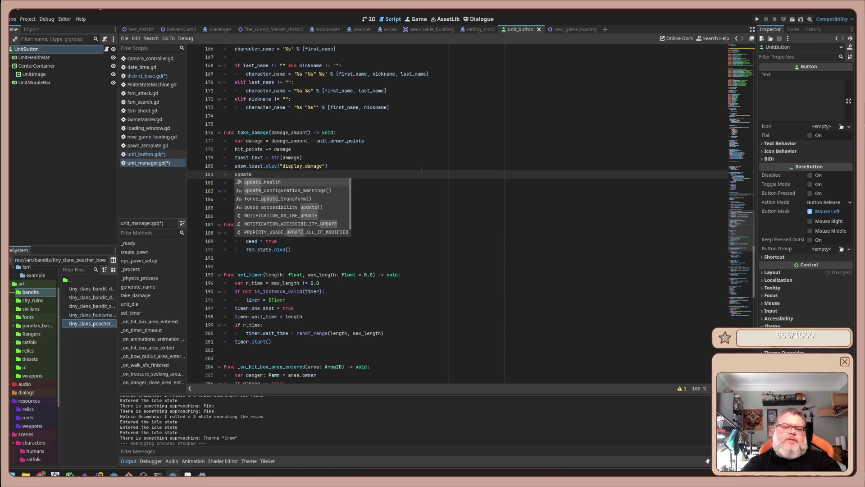
Write update_health.emit(damage * -1) right after the damage toast in take_damage.
key("Return")
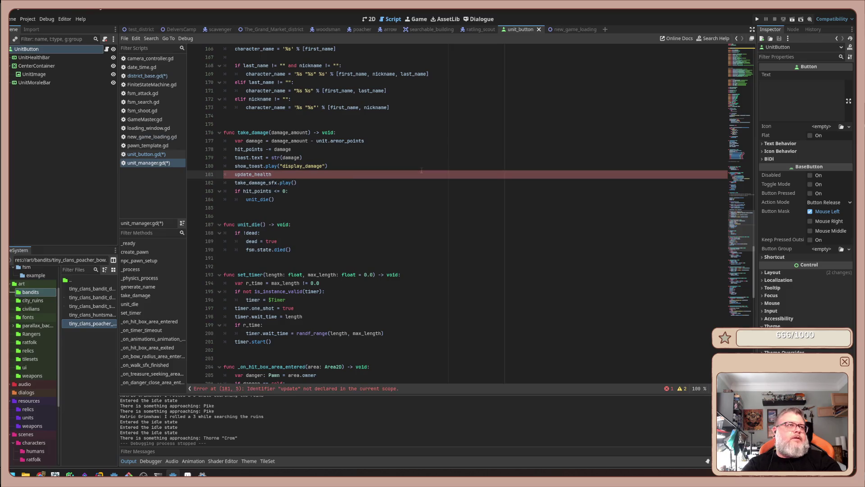
type(".emit")
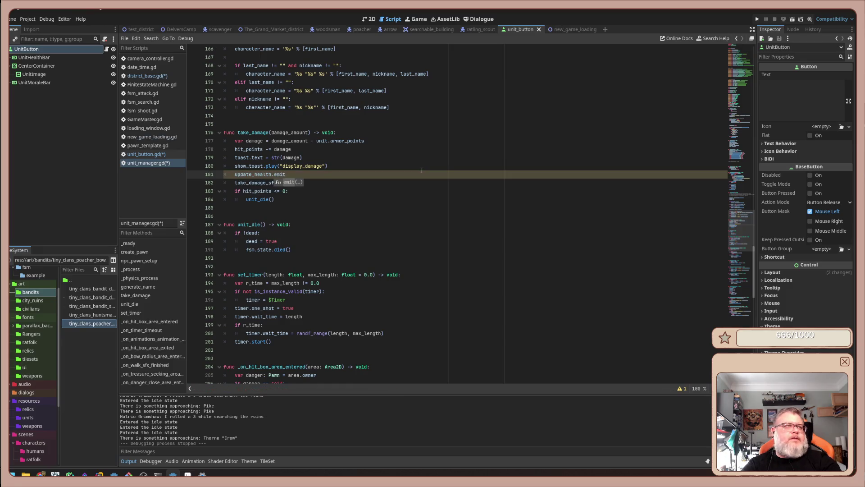
key("Return")
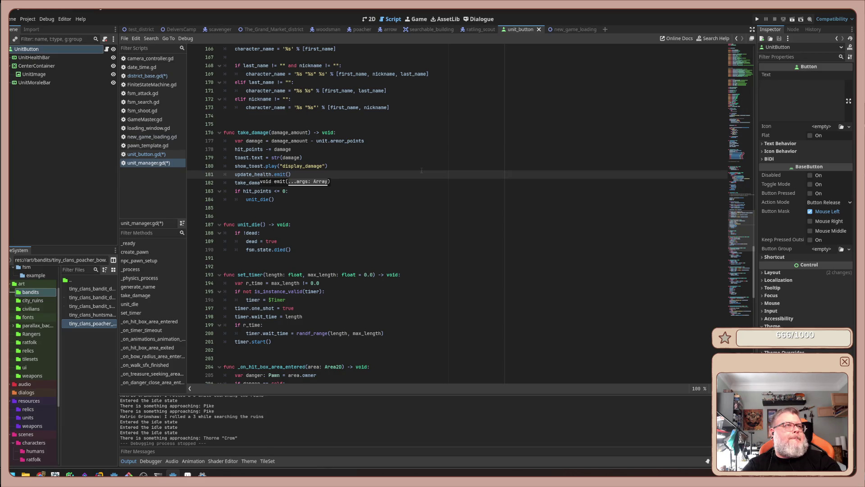
type("damage")
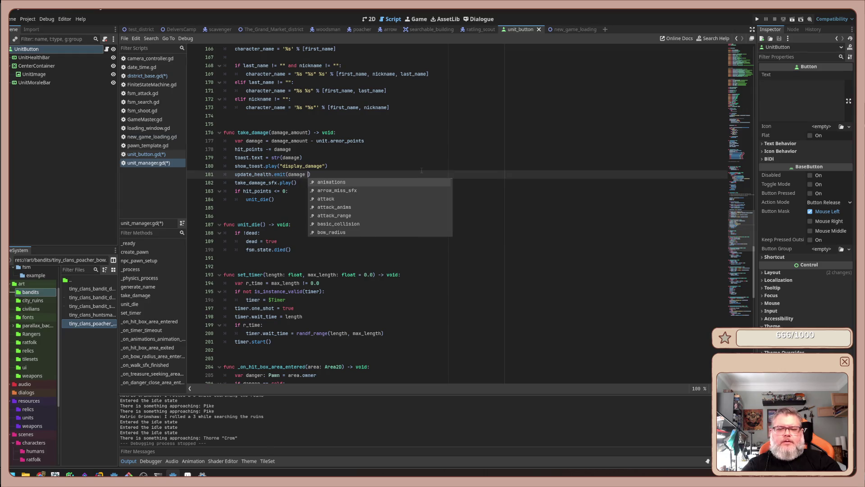
type(" * -1")
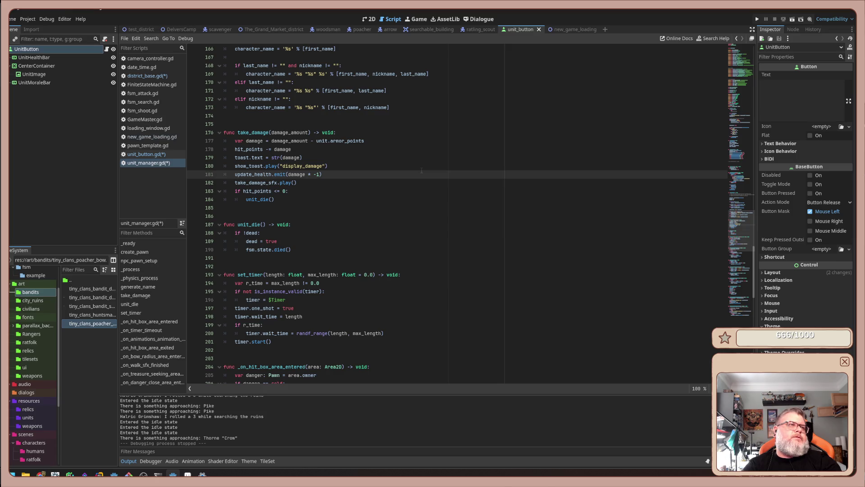
key("Down")
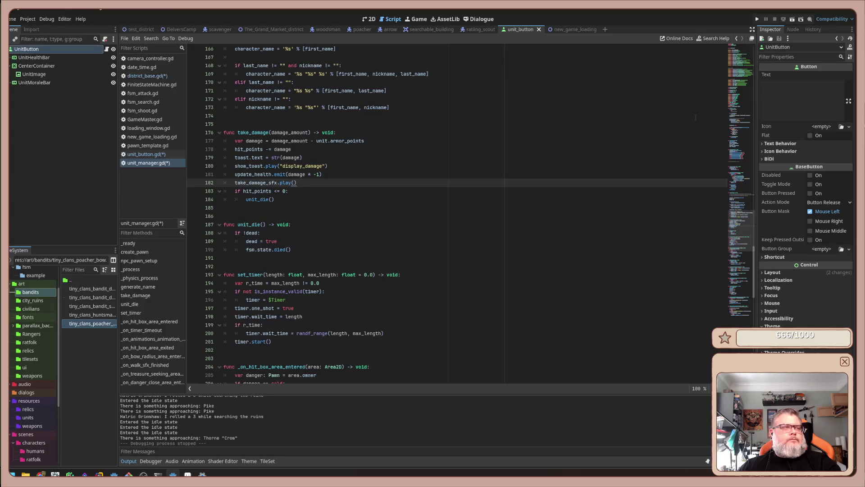
left_click(757, 19)
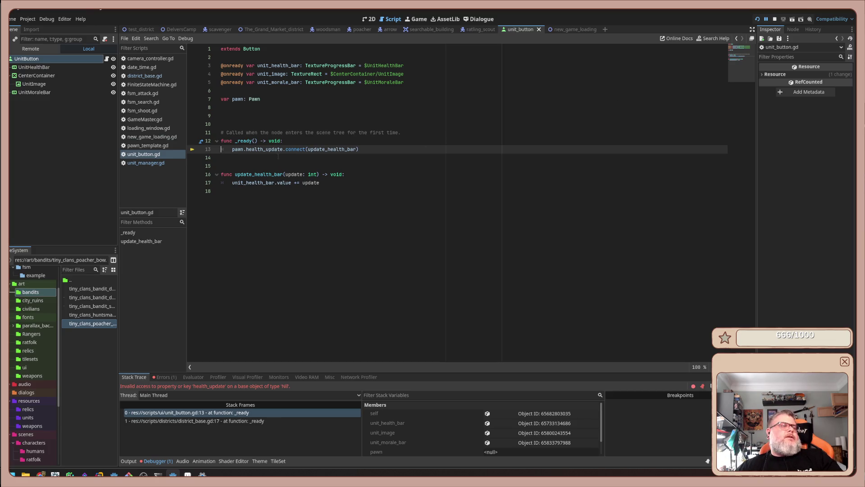
left_click(279, 100)
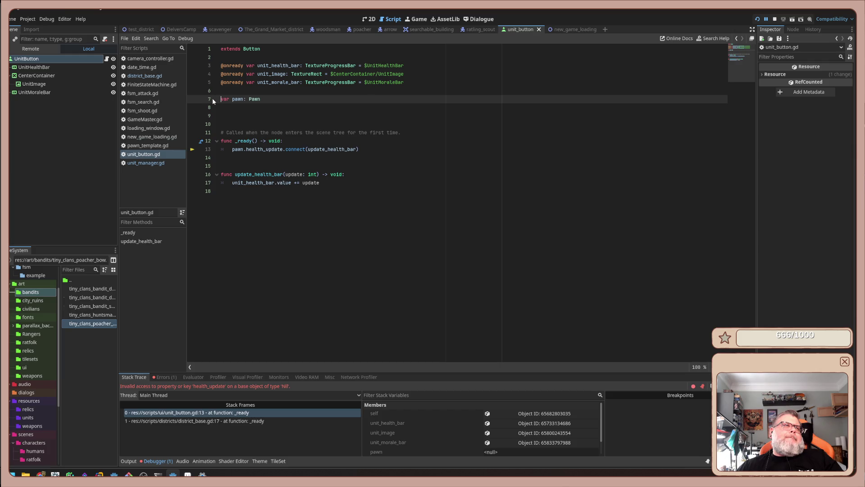
type("@export")
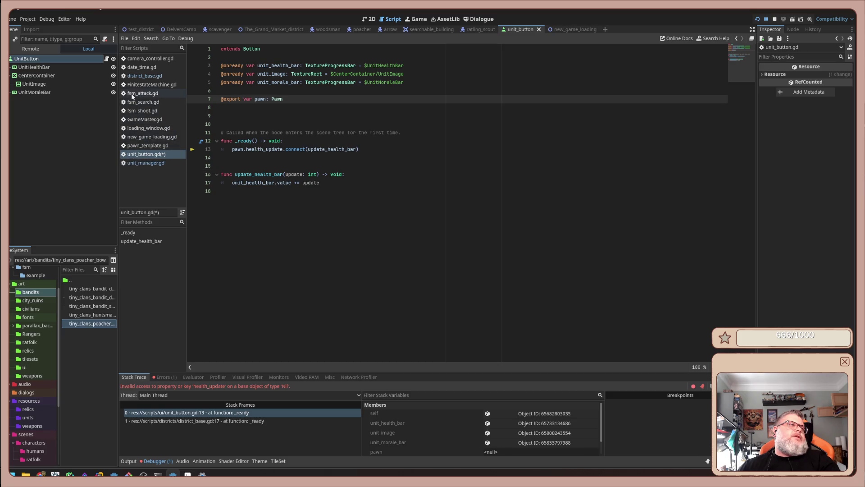
left_click(136, 75)
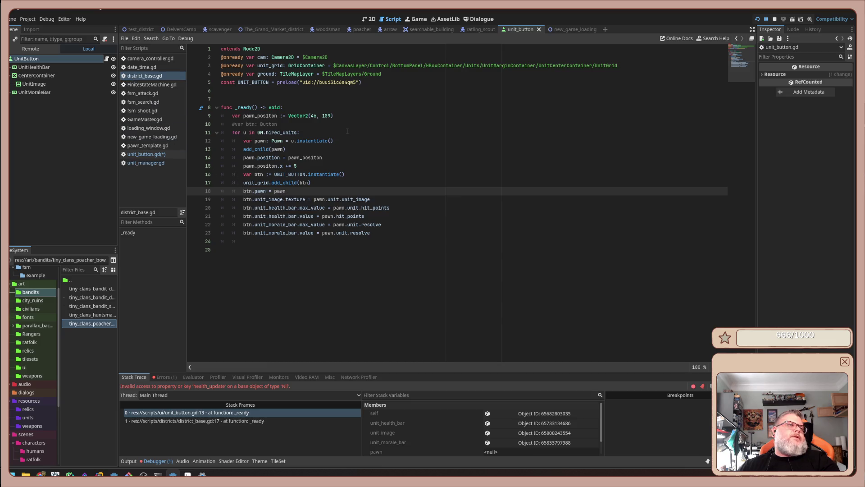
Move 'btn.pawn = pawn' above unit_grid.add_child(btn) with Alt+Up and relaunch with F5.
key("alt+Up")
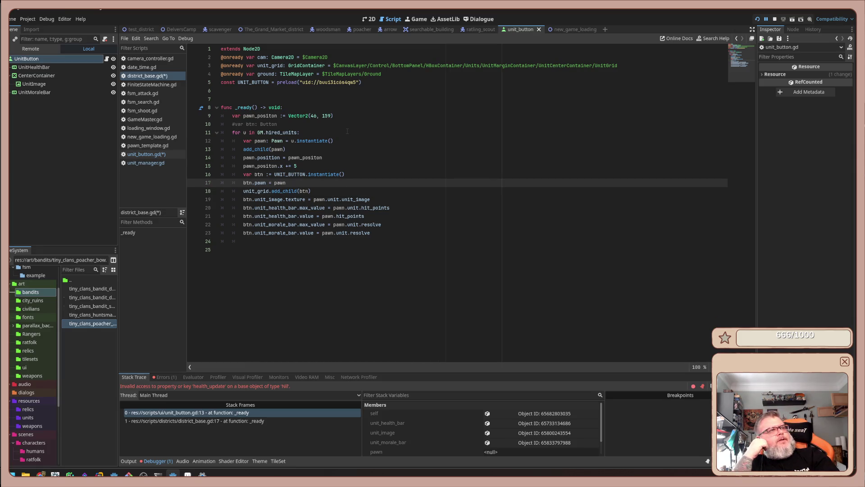
key("F5")
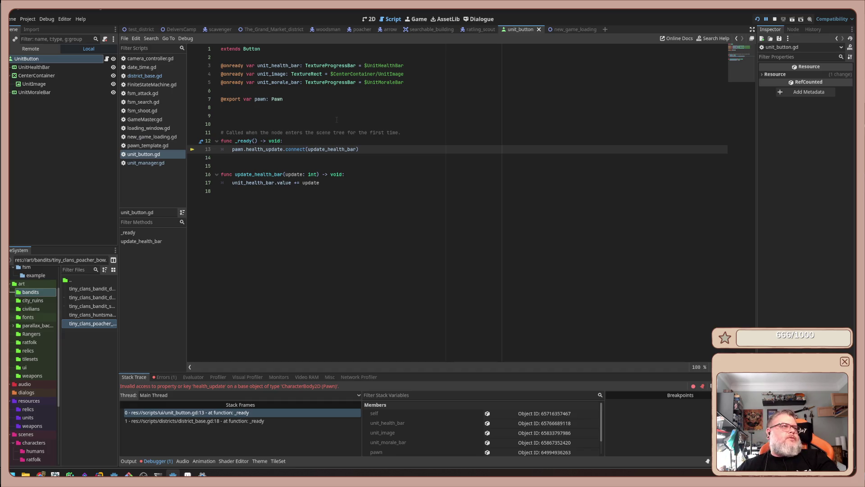
Replace health_update on line 13 with update_health and launch the game with F5.
left_click_drag(284, 148, 247, 149)
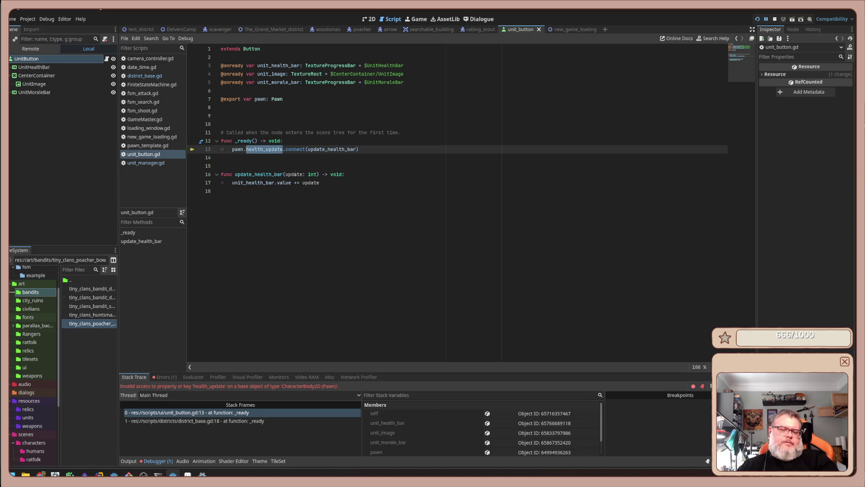
type("update")
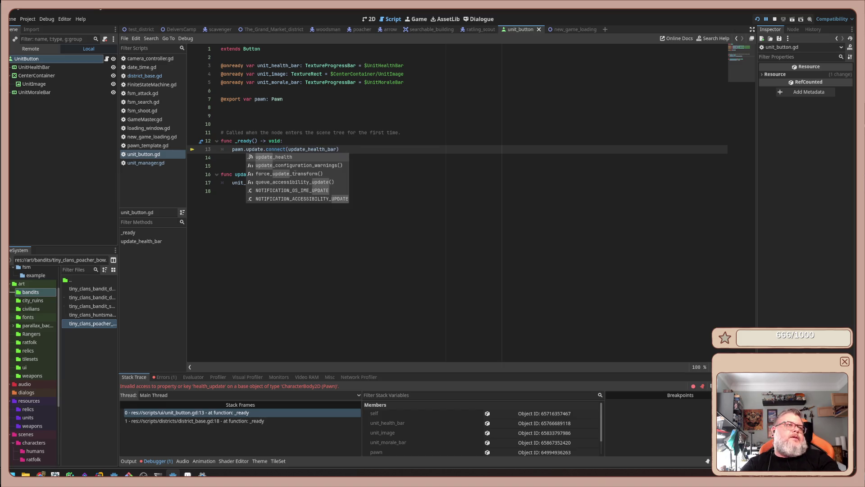
type("_health")
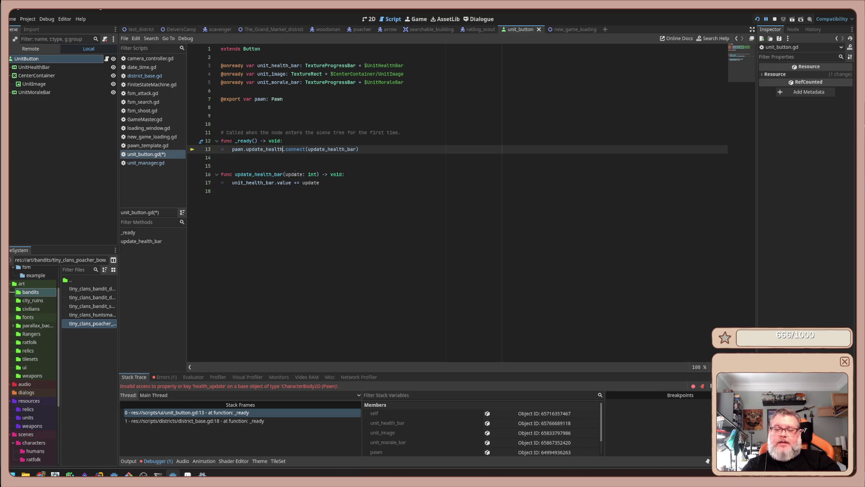
key("F5")
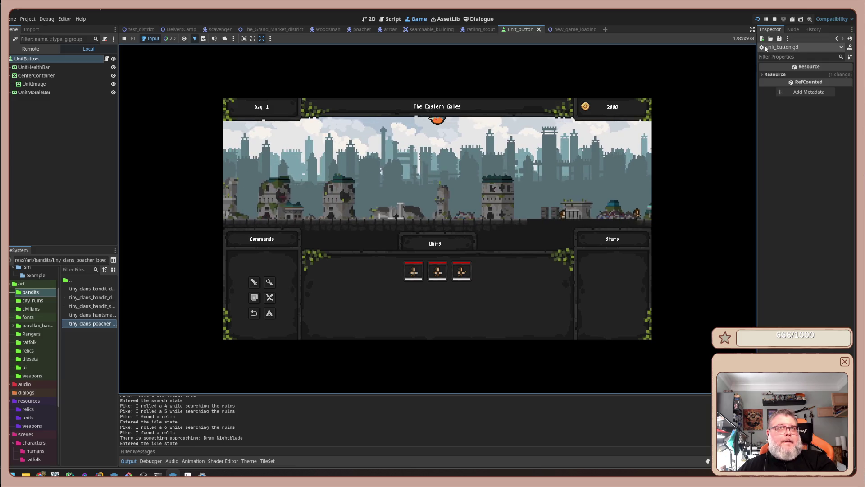
Stop the game and bring up the test_district scene's street pawns in the 2D view.
left_click(775, 19)
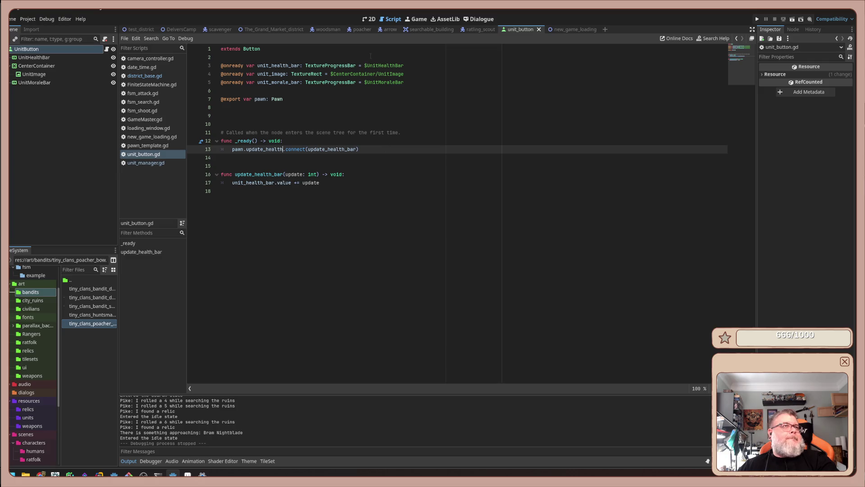
left_click(370, 19)
left_click(142, 29)
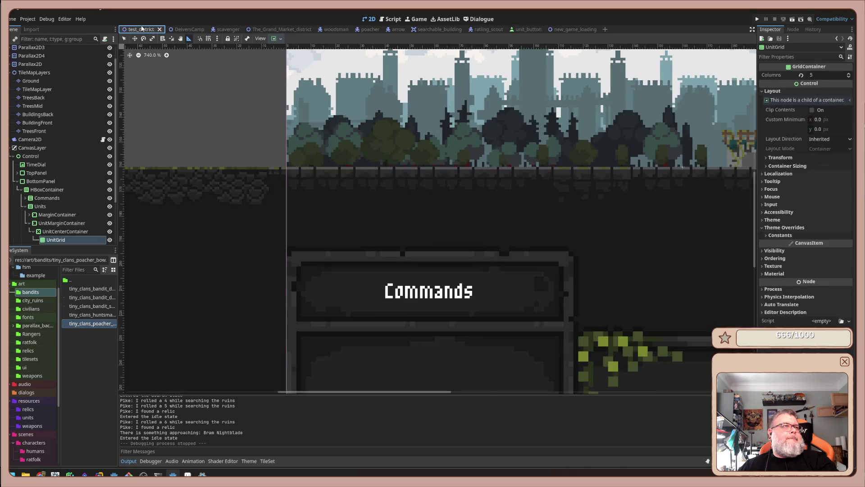
left_click_drag(741, 143, 497, 199)
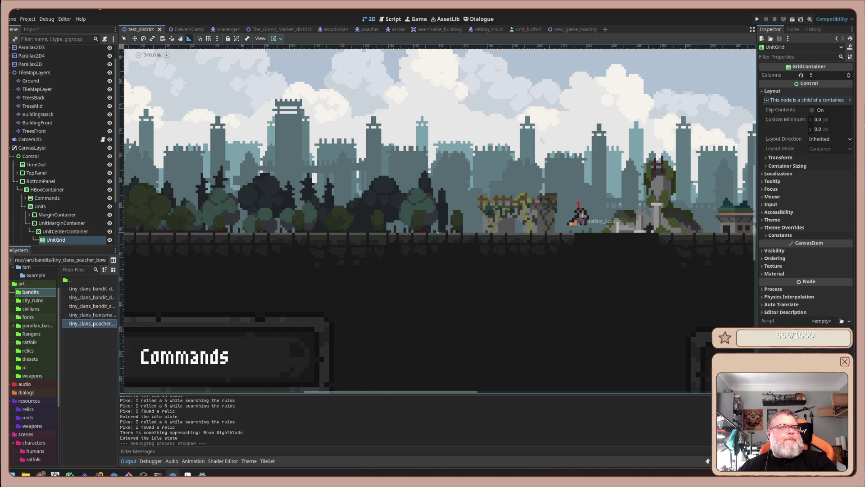
Drag Ratling_Scout2 left along the street and run the game again.
left_click(581, 216)
left_click_drag(579, 220, 206, 215)
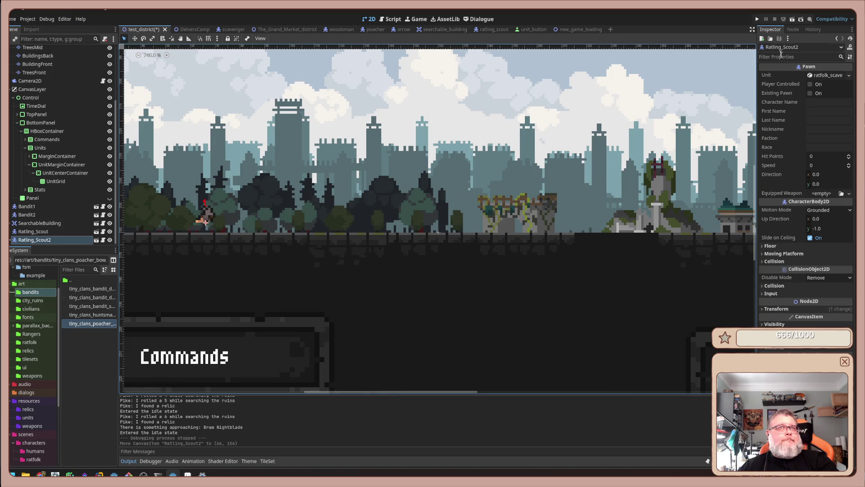
left_click(758, 20)
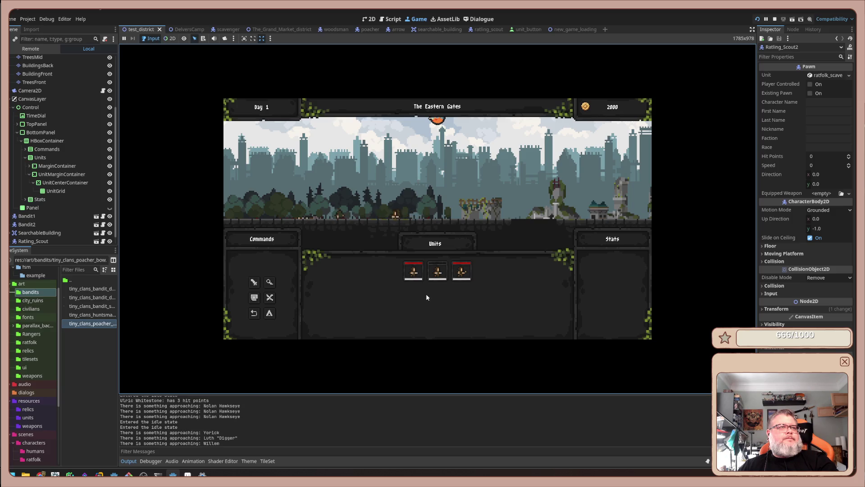
Select the first and middle unit cards to check their health bars, then deselect.
left_click(417, 274)
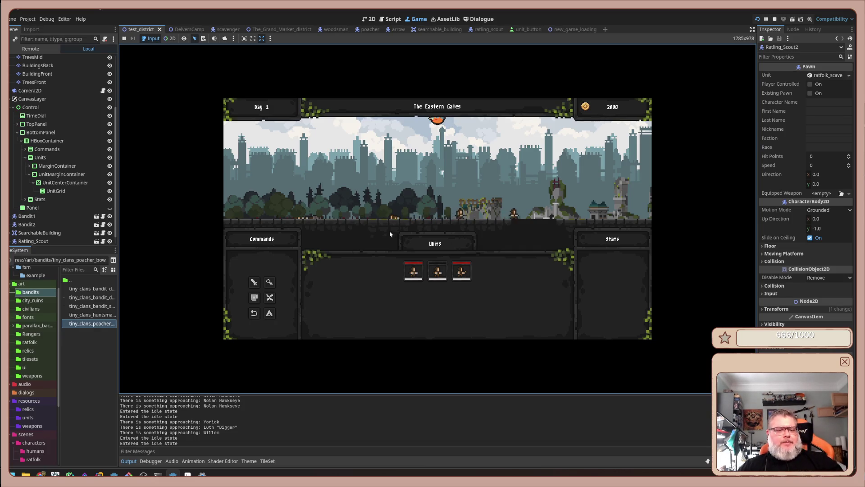
left_click(439, 274)
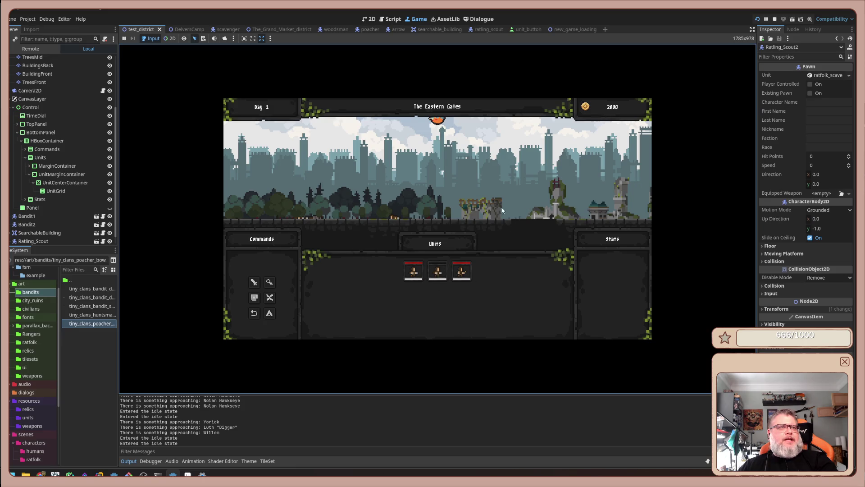
left_click(474, 176)
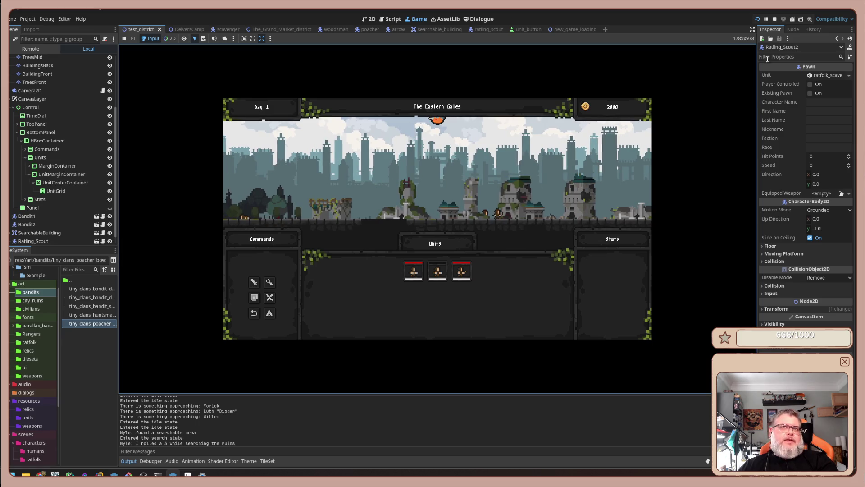
Stop the debug run and return to the test_district 2D editor.
left_click(775, 19)
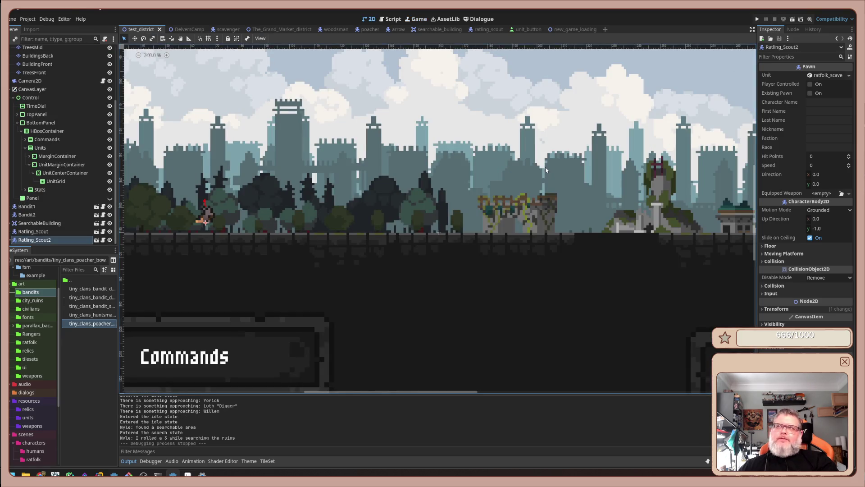
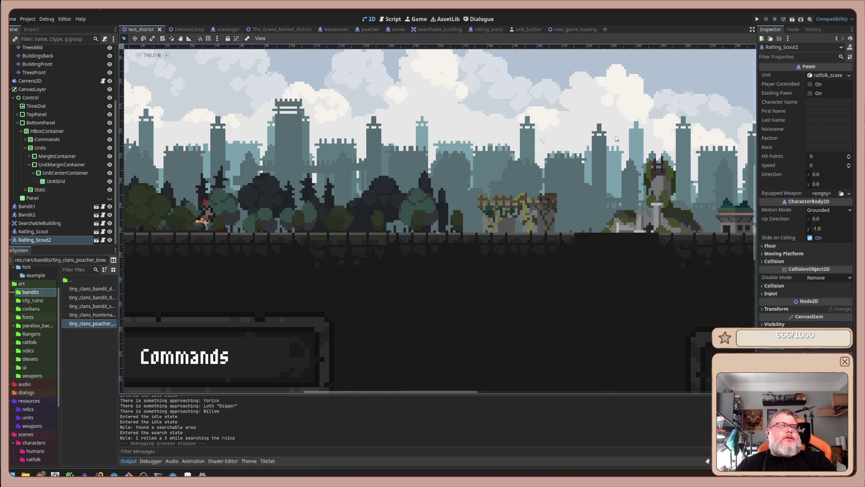
Switch to the new_game_loading tab, then open scenes/ui/loading.tscn from the FileSystem dock.
left_click(585, 31)
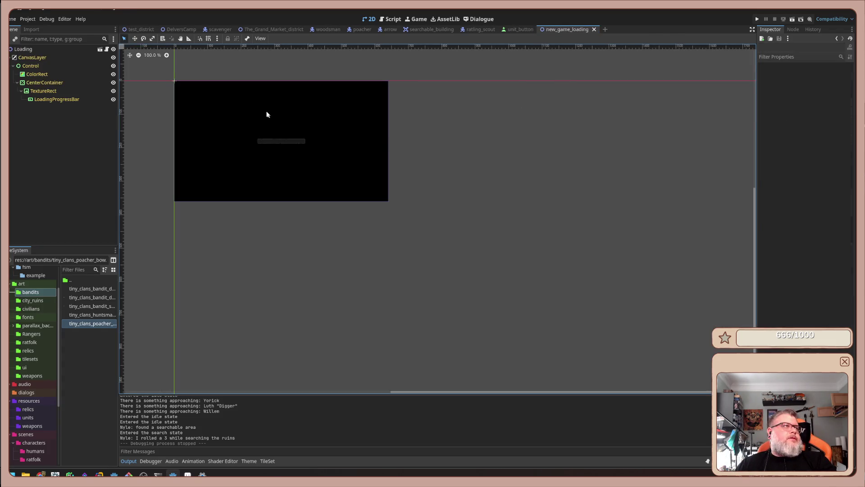
scroll(257, 115, "up", 4)
scroll(264, 108, "up", 3)
scroll(271, 104, "up", 1)
left_click_drag(397, 201, 406, 164)
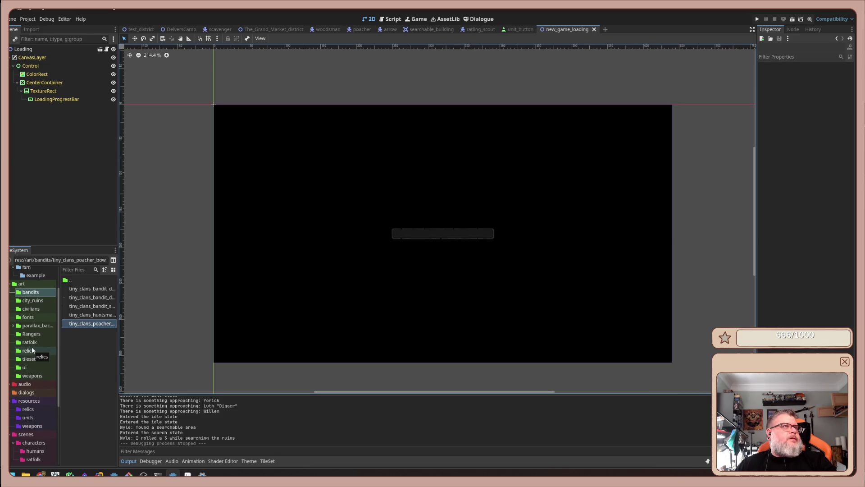
scroll(31, 350, "down", 1)
scroll(31, 349, "down", 2)
scroll(31, 351, "down", 1)
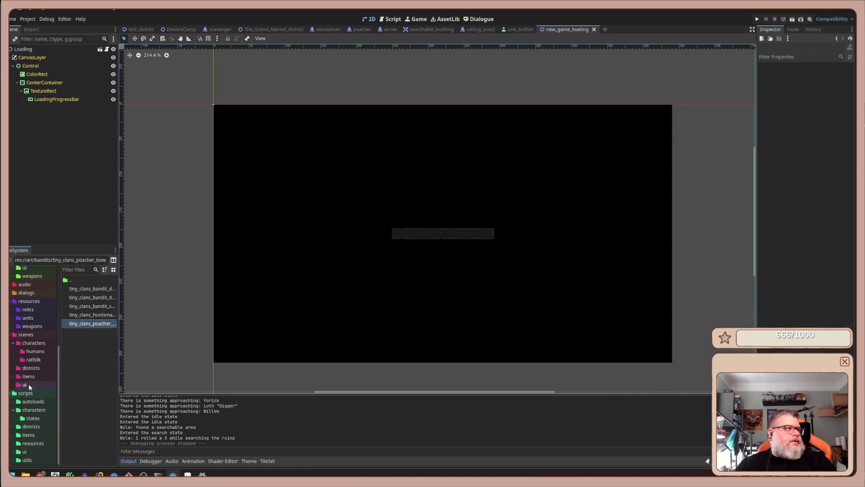
left_click(28, 384)
double_click(79, 289)
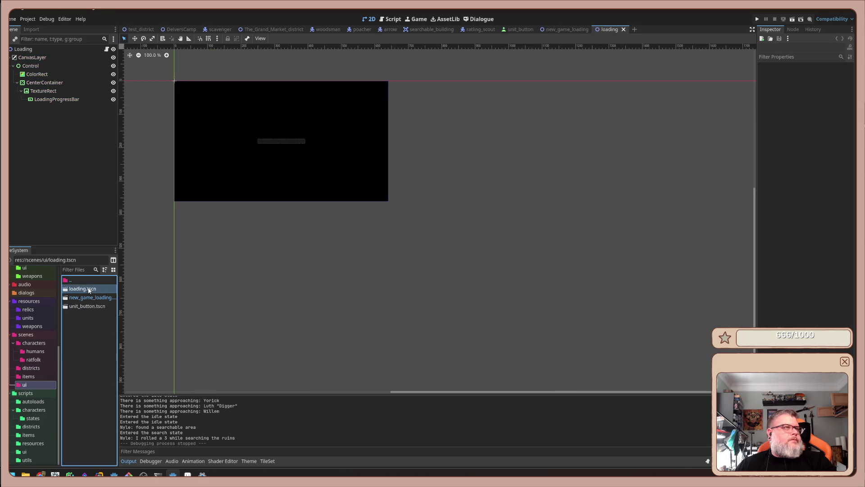
scroll(247, 149, "up", 5)
scroll(261, 119, "up", 3)
scroll(298, 156, "up", 1)
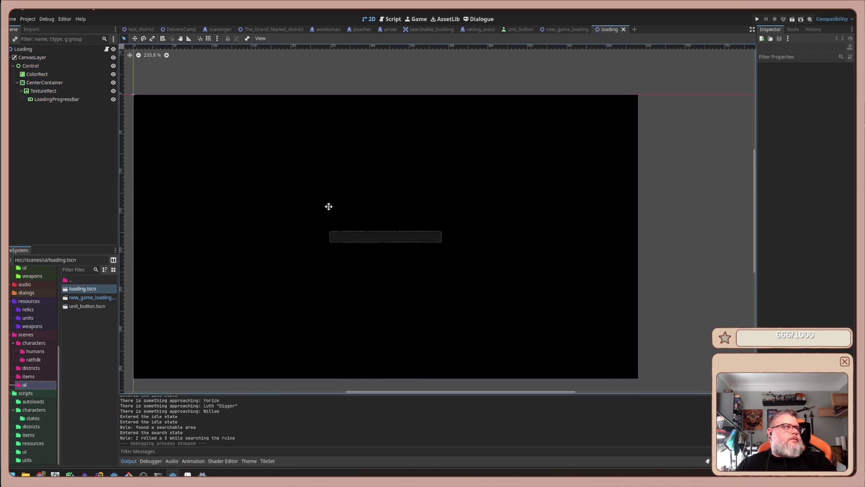
Add a new TextureRect child (TextureRect2) under the CenterContainer node.
left_click_drag(327, 206, 341, 195)
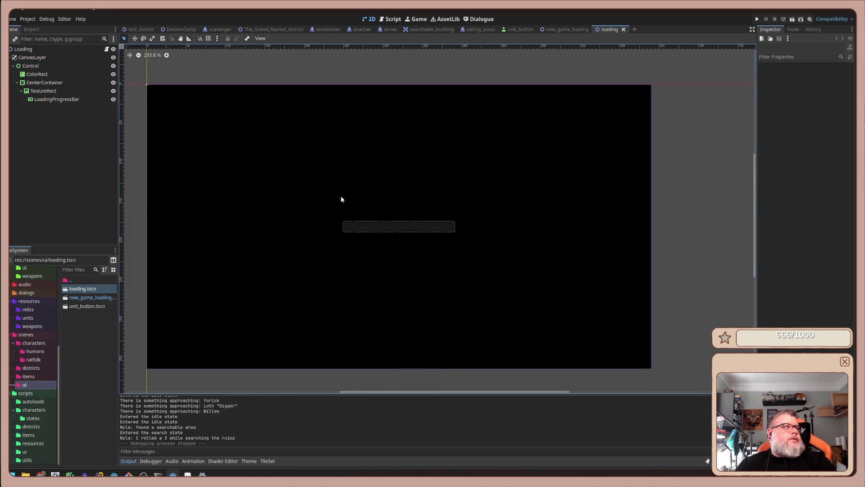
left_click(60, 83)
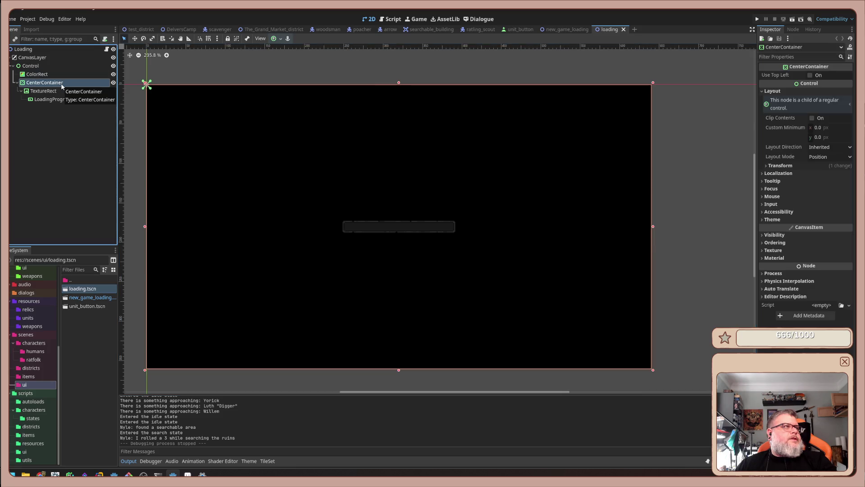
right_click(61, 84)
left_click(91, 89)
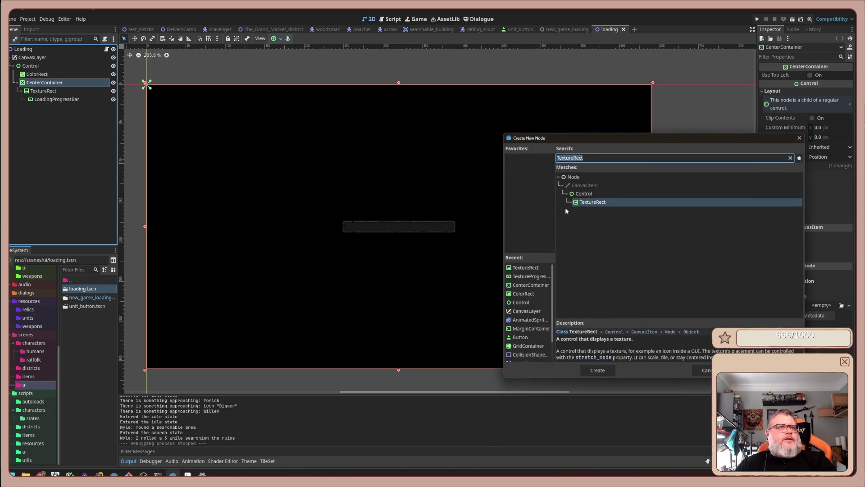
double_click(589, 203)
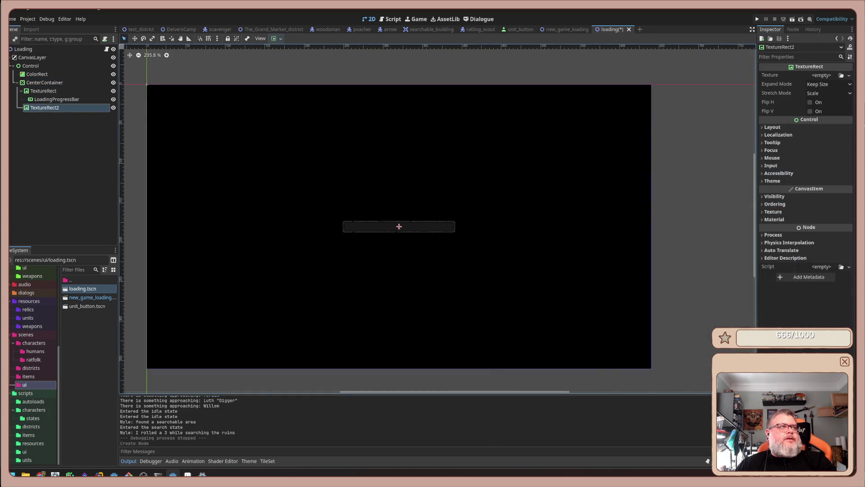
Move TextureRect2 above the existing TextureRect and start choosing its texture type.
right_click(52, 109)
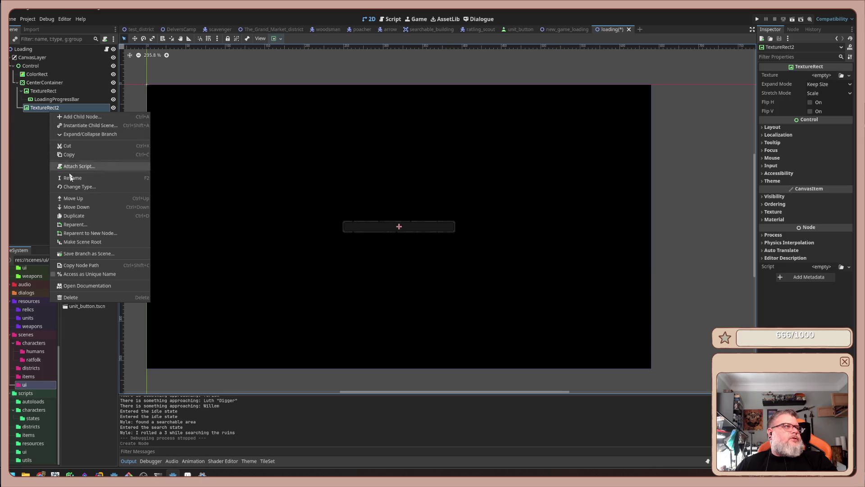
left_click(87, 198)
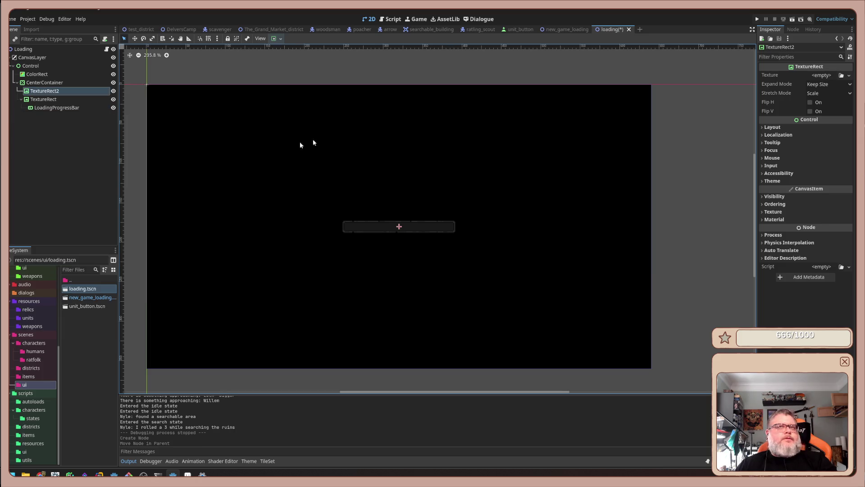
left_click(849, 75)
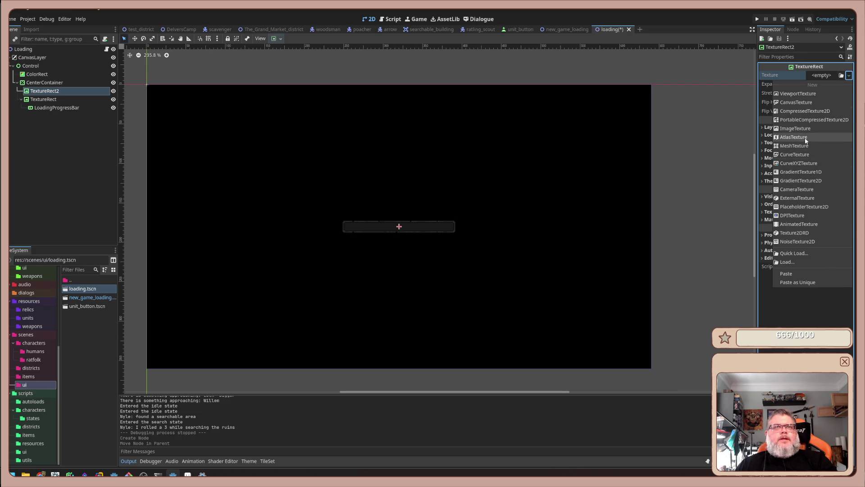
Give TextureRect2 an AtlasTexture using the delvers_ui sprite sheet as its atlas.
left_click(838, 137)
left_click(837, 78)
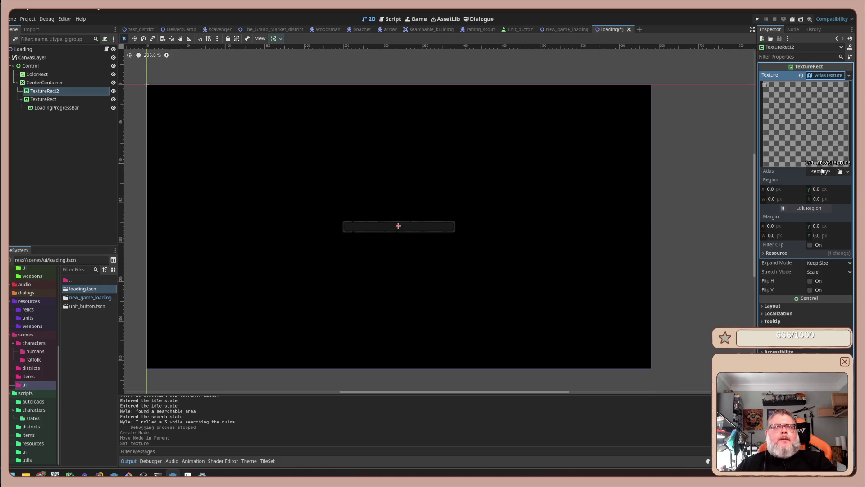
left_click(840, 172)
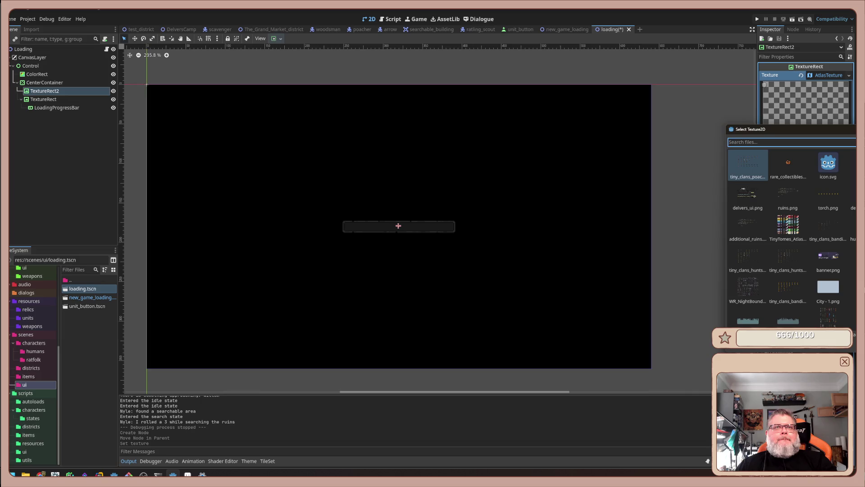
double_click(747, 195)
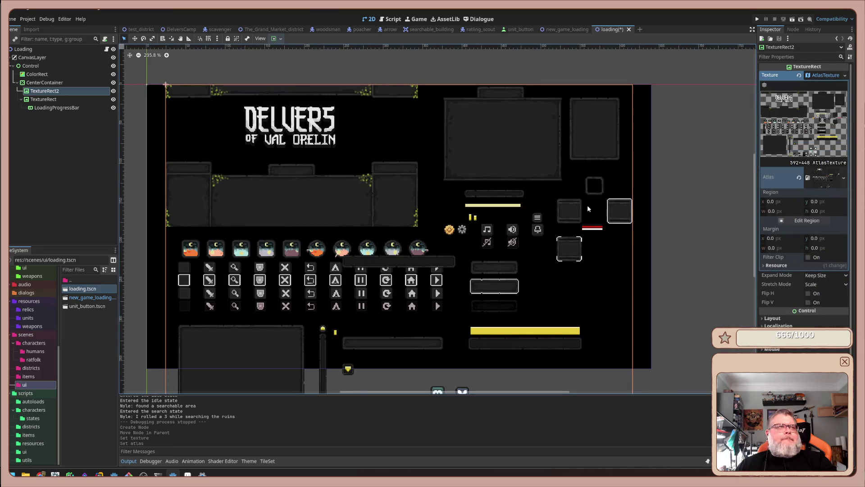
left_click(806, 221)
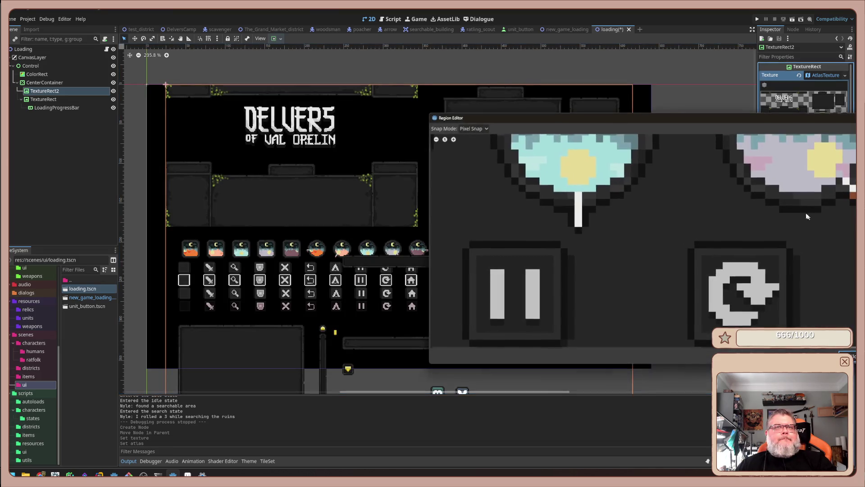
scroll(743, 184, "down", 2, "ctrl")
scroll(728, 175, "down", 2, "ctrl")
scroll(676, 159, "up", 3)
scroll(763, 287, "up", 5)
scroll(763, 286, "up", 2)
scroll(705, 218, "up", 3)
scroll(626, 190, "up", 1, "ctrl")
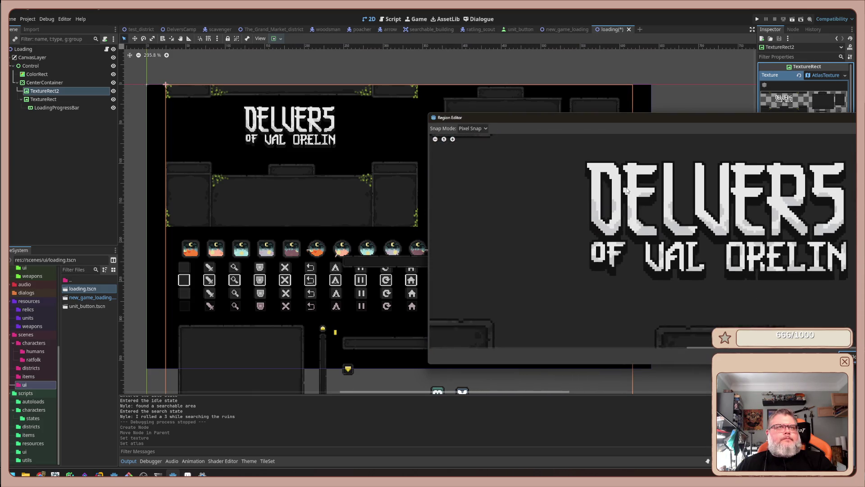
scroll(626, 190, "up", 1, "ctrl")
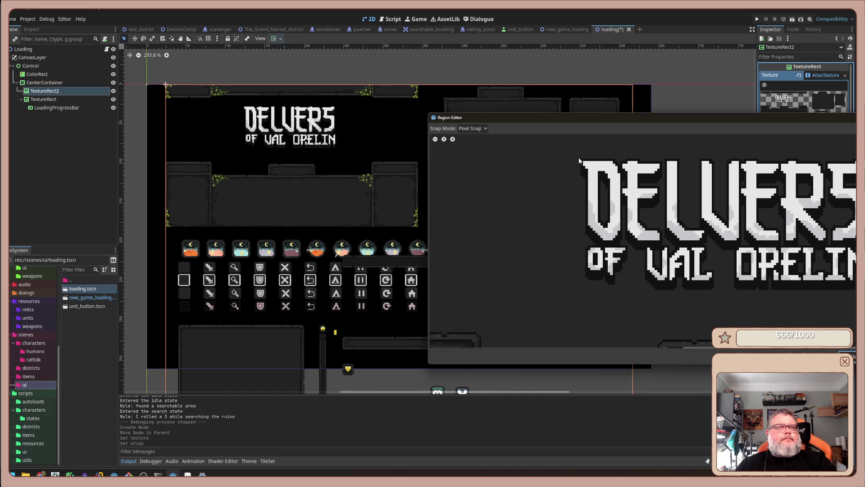
Crop the atlas region to the Delvers of Val Orelin logo at 99, 27, 117 × 53.
left_click_drag(580, 160, 864, 291)
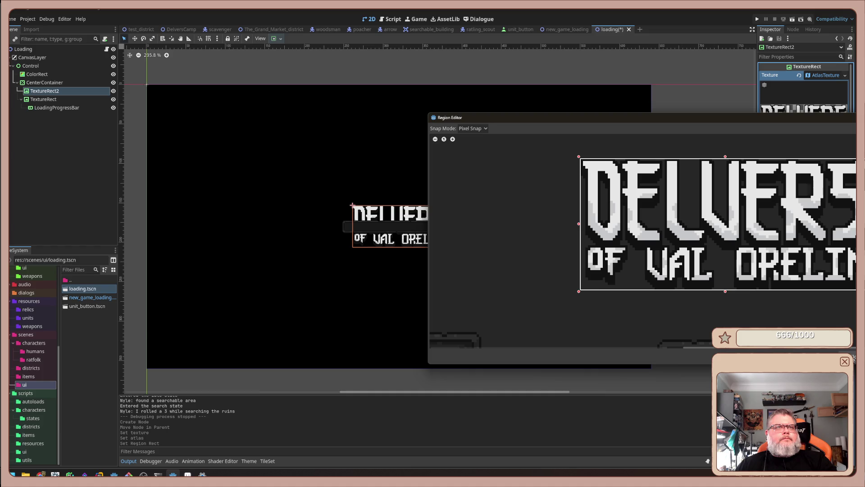
scroll(852, 270, "up", 1)
scroll(851, 271, "up", 1)
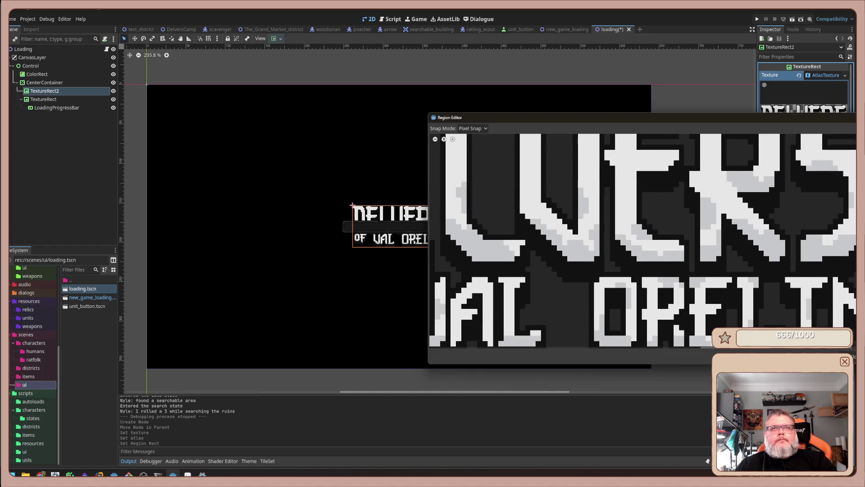
scroll(642, 240, "down", 2)
scroll(643, 240, "up", 1)
left_click_drag(722, 161, 721, 160)
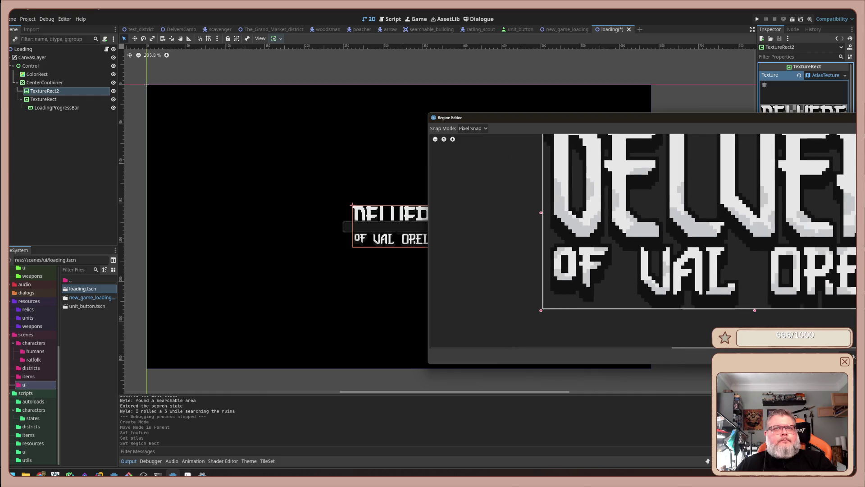
key("Escape")
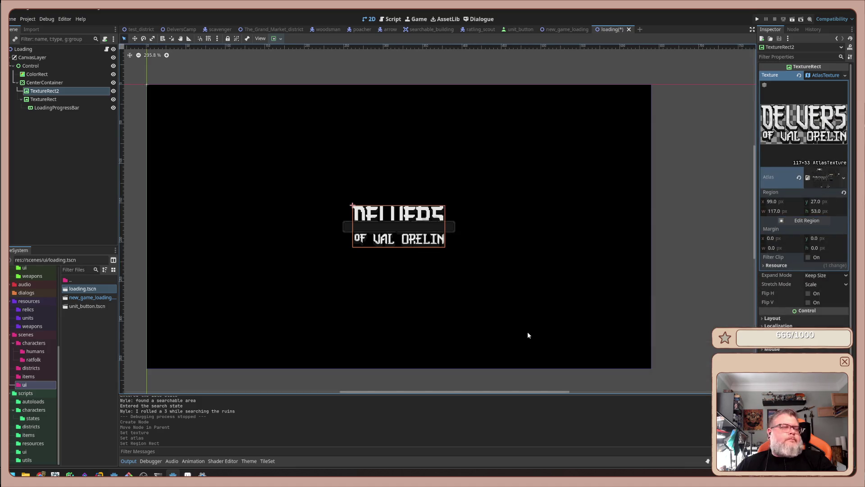
left_click(47, 83)
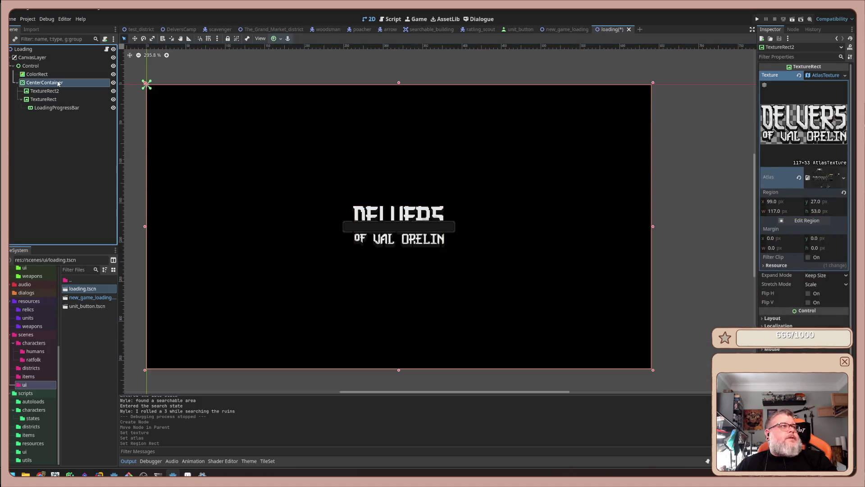
Add an HBoxContainer child node under CenterContainer.
left_click(53, 92)
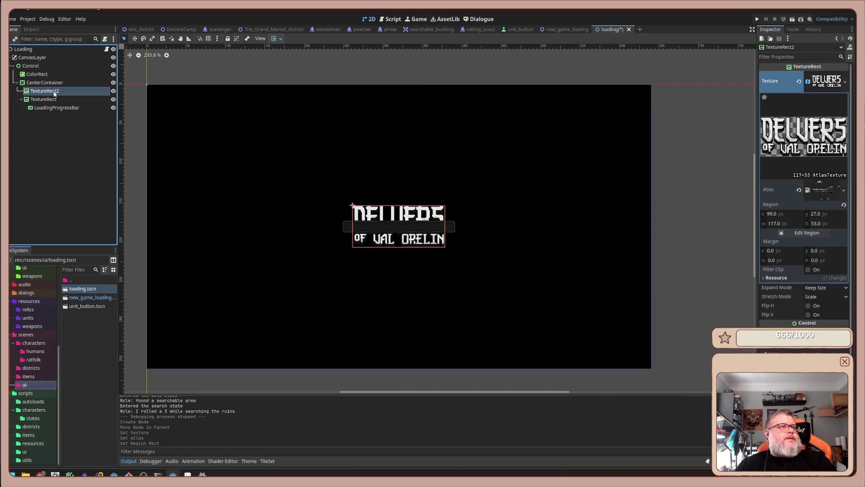
left_click(399, 215)
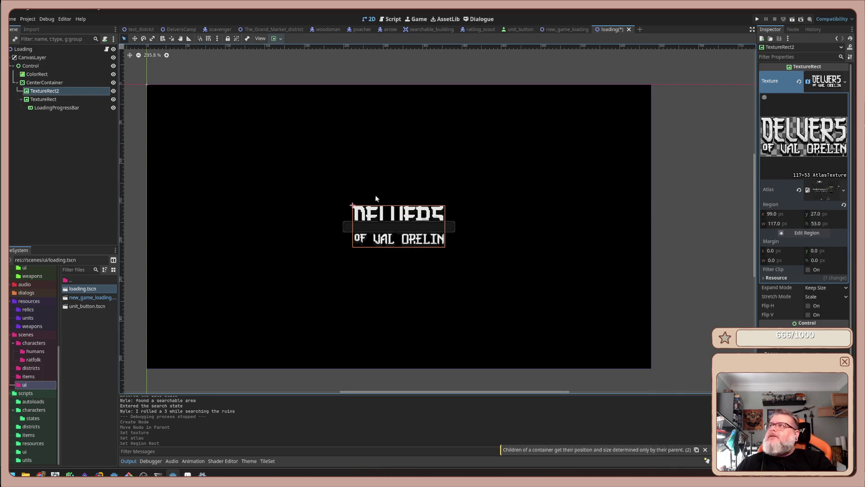
right_click(41, 85)
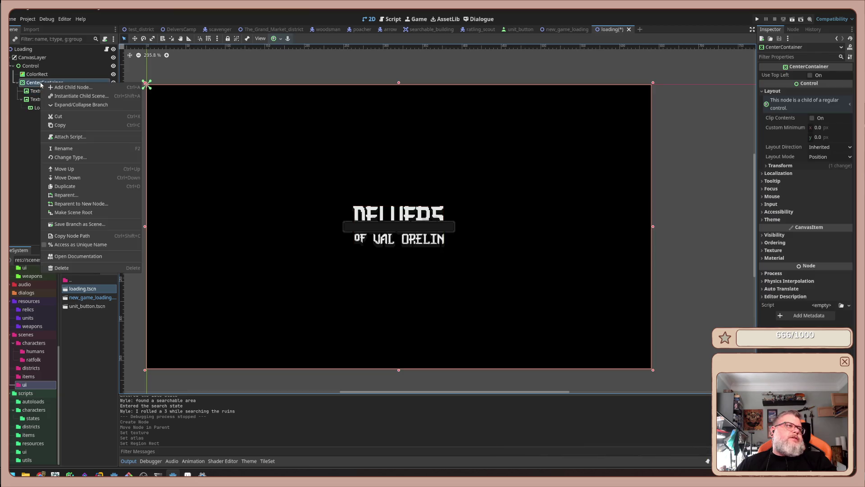
left_click(65, 90)
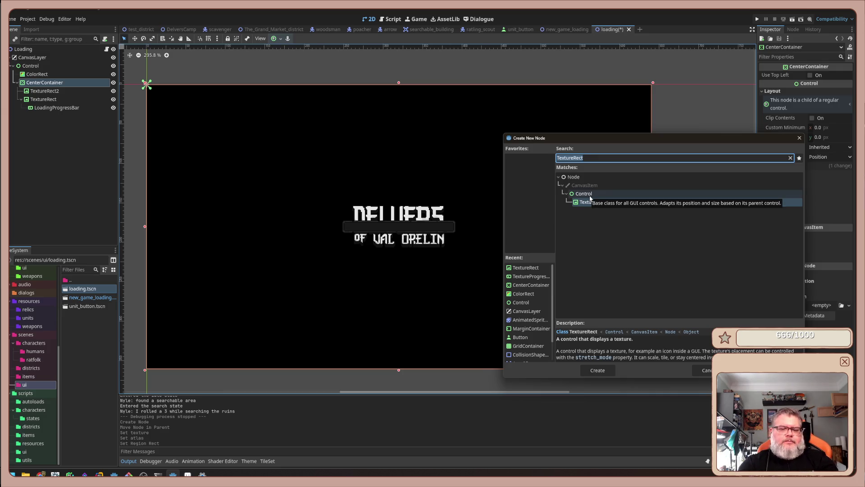
type("h")
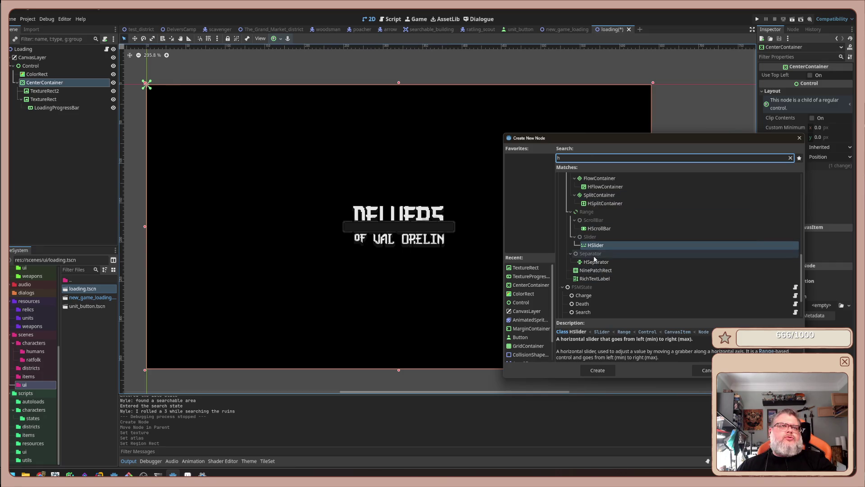
scroll(594, 257, "up", 2)
scroll(594, 257, "up", 1)
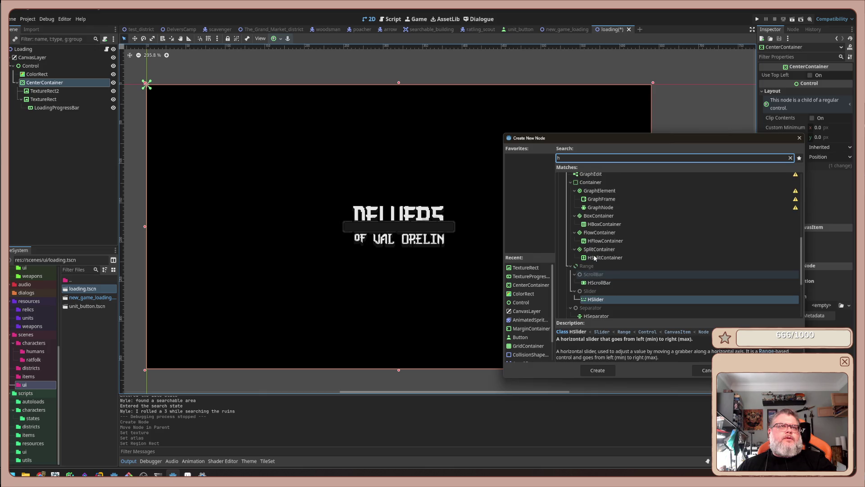
left_click(604, 224)
left_click(598, 371)
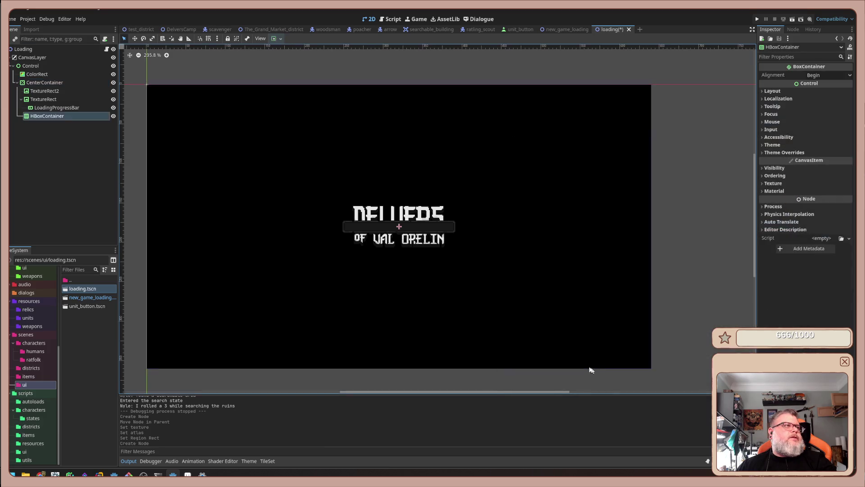
Move TextureRect and the TextureRect2 logo into the HBoxContainer in the Scene dock.
left_click_drag(44, 99, 47, 117)
left_click(48, 92)
right_click(48, 118)
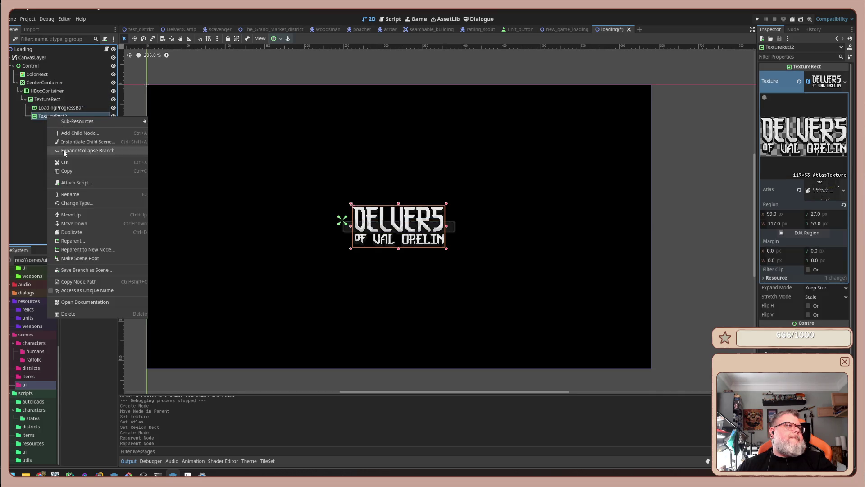
left_click(85, 216)
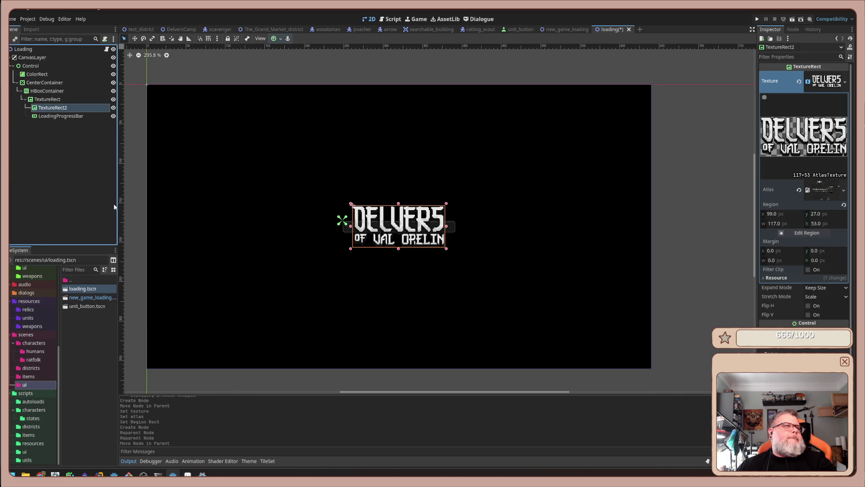
left_click(53, 92)
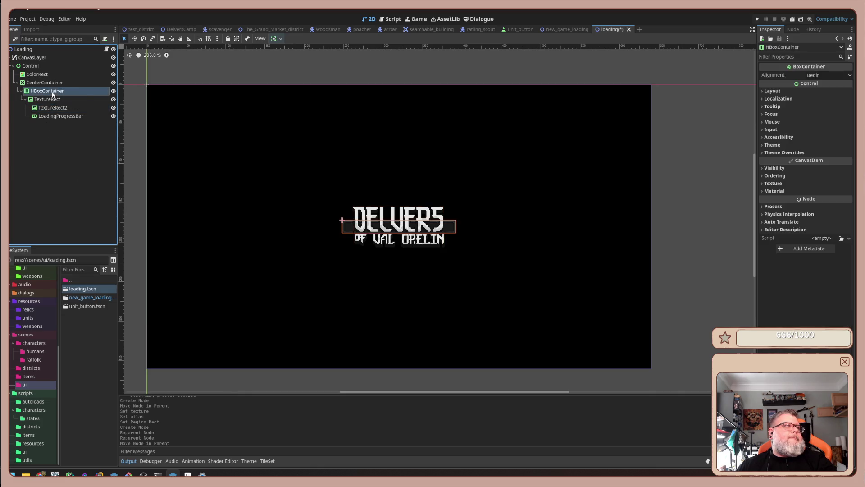
left_click(50, 107)
right_click(49, 108)
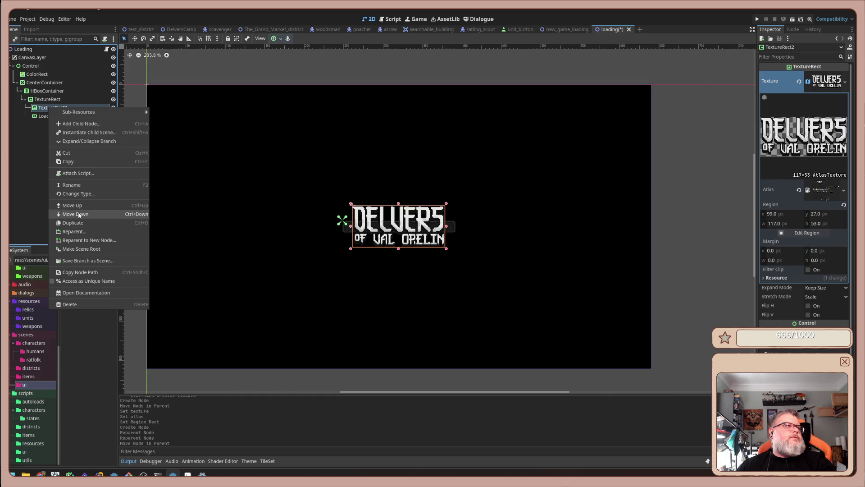
left_click_drag(50, 108, 47, 94)
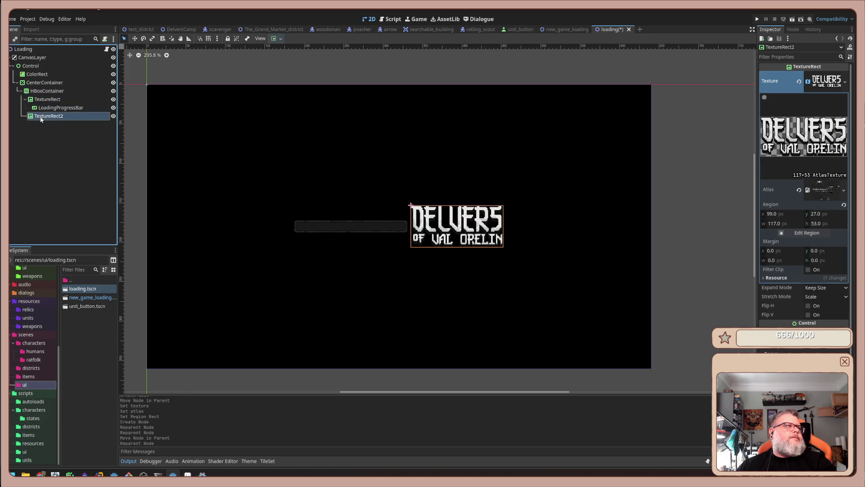
right_click(41, 119)
Start changing the HBoxContainer's node type from its context menu.
left_click(45, 93)
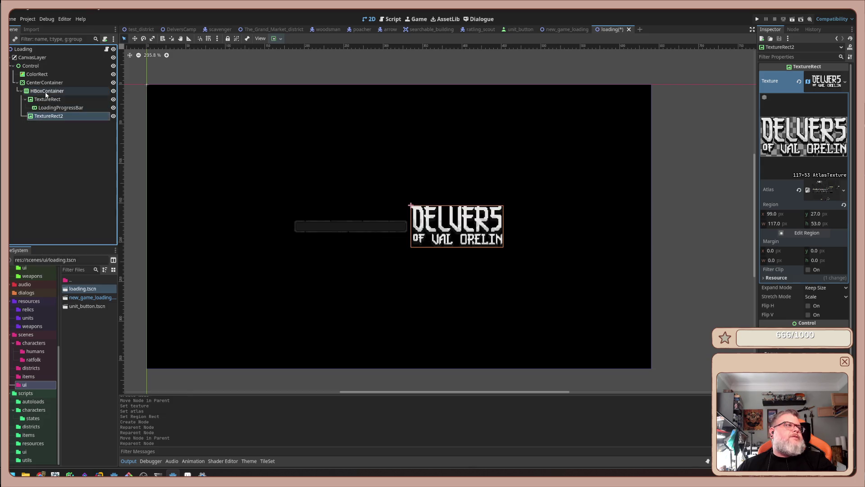
right_click(45, 92)
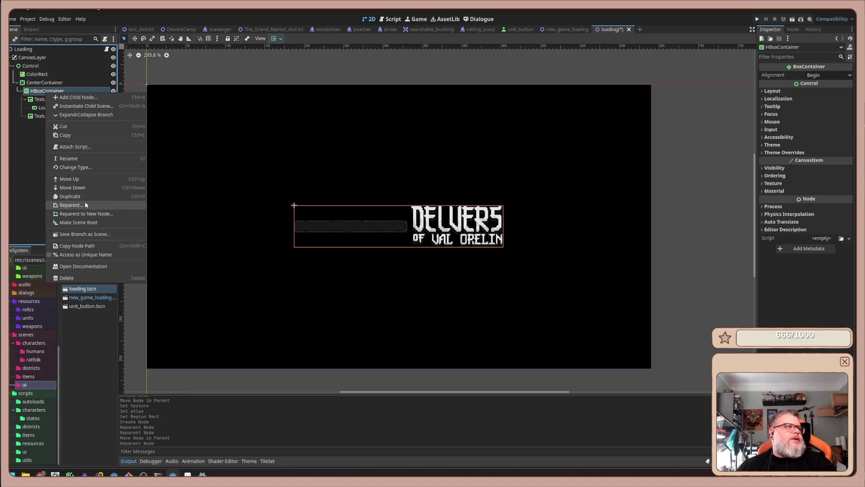
left_click(89, 167)
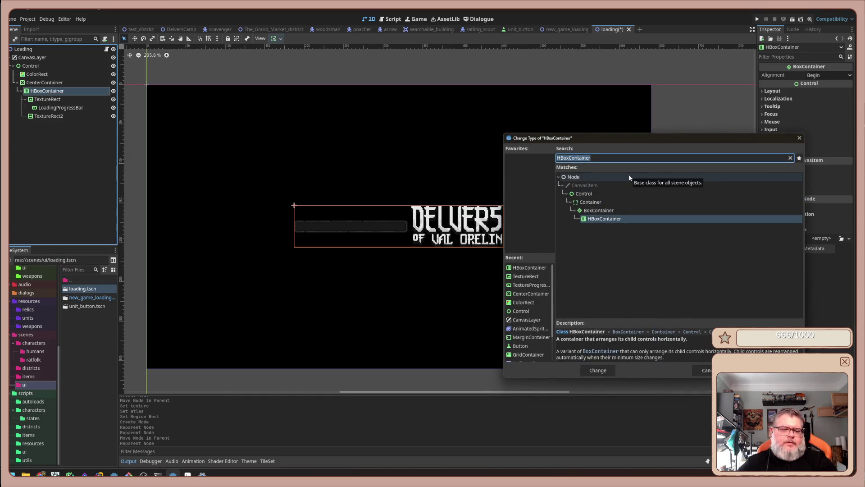
type("vbox")
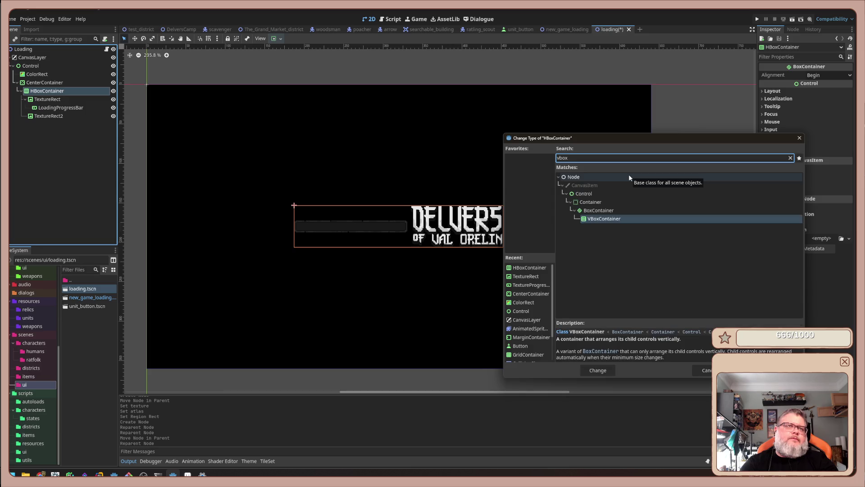
Convert the container to a VBoxContainer and move the logo above the progress bar.
double_click(588, 219)
left_click(44, 115)
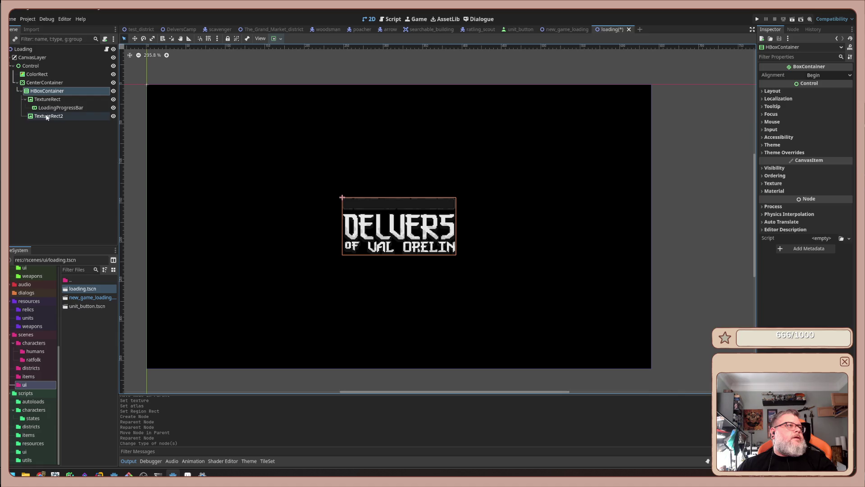
right_click(41, 116)
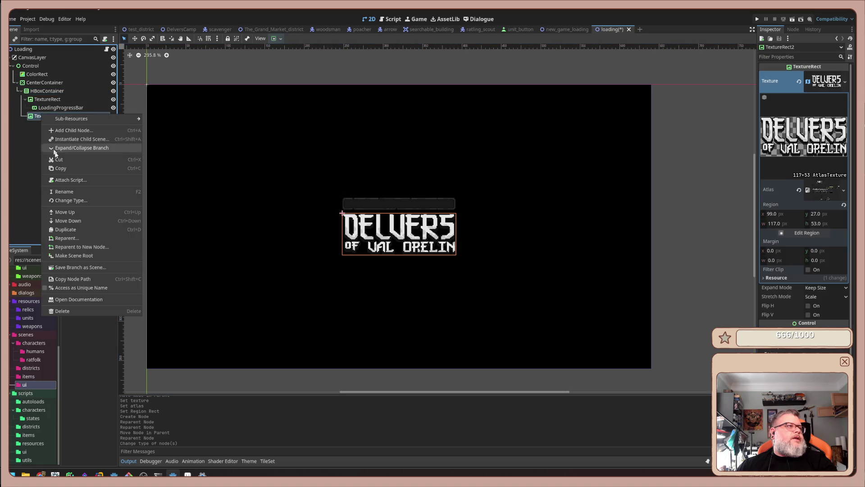
left_click(82, 210)
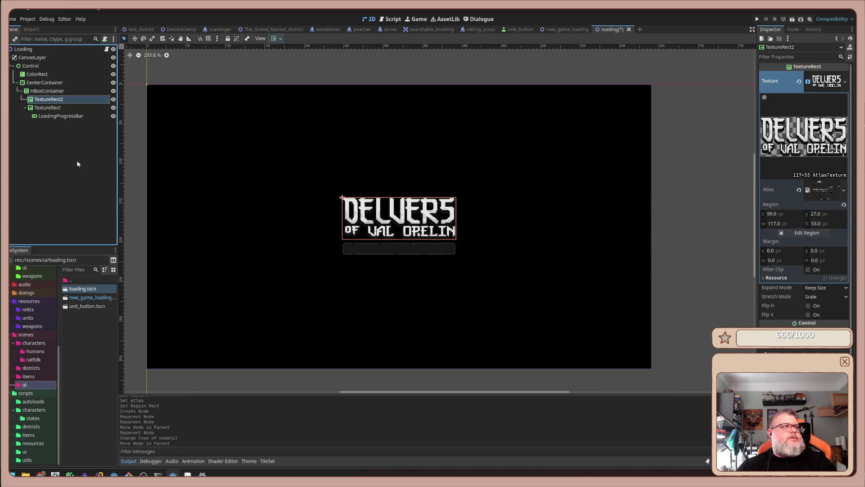
left_click(70, 146)
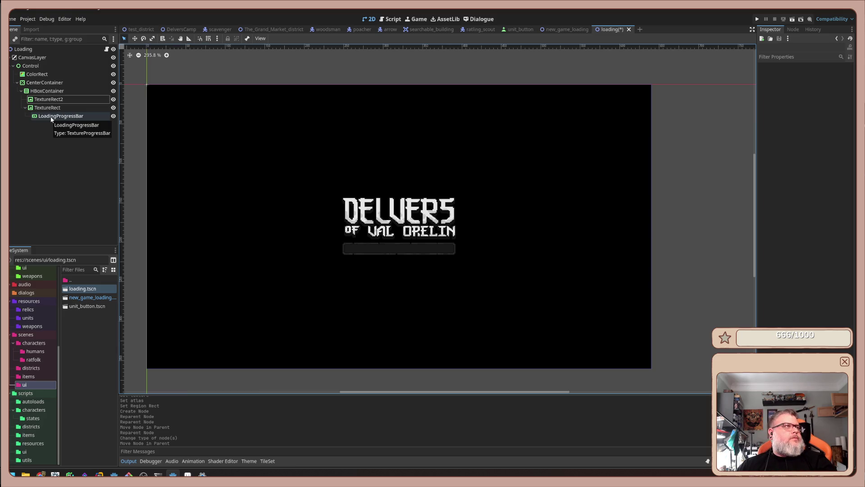
left_click(106, 49)
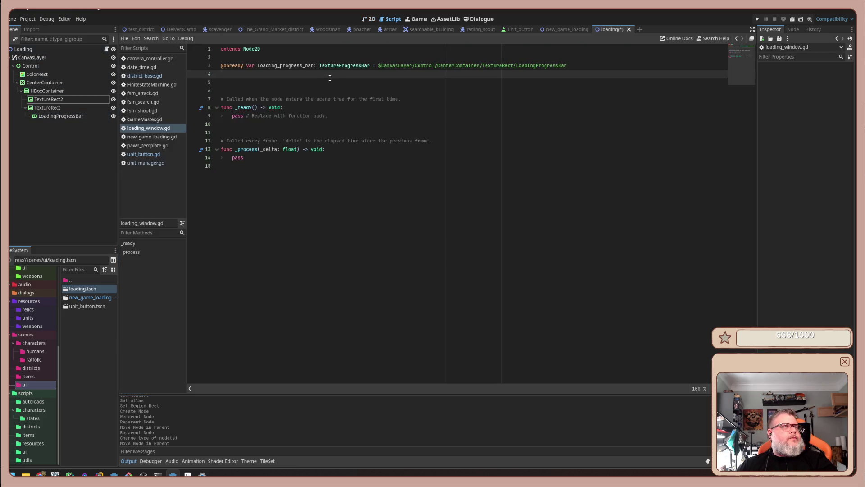
left_click_drag(577, 65, 218, 65)
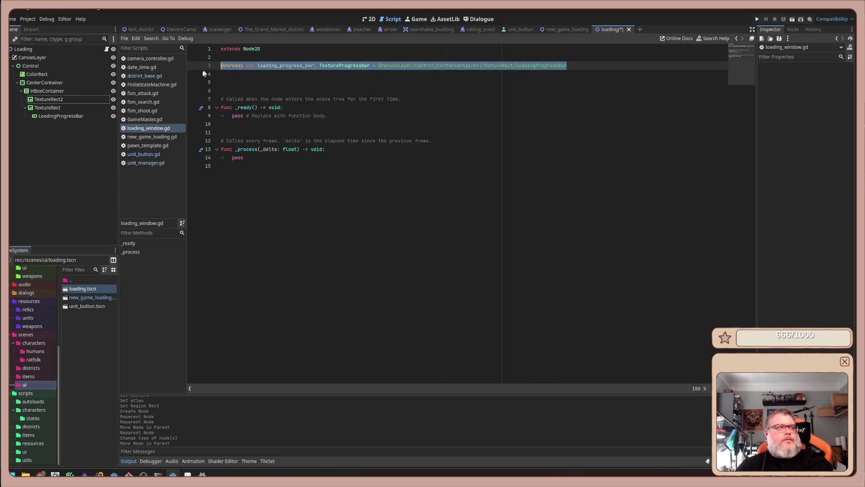
key("Delete")
mouse_move(63, 116)
left_mouse_down()
mouse_move(259, 70)
mouse_move(249, 71)
left_mouse_up()
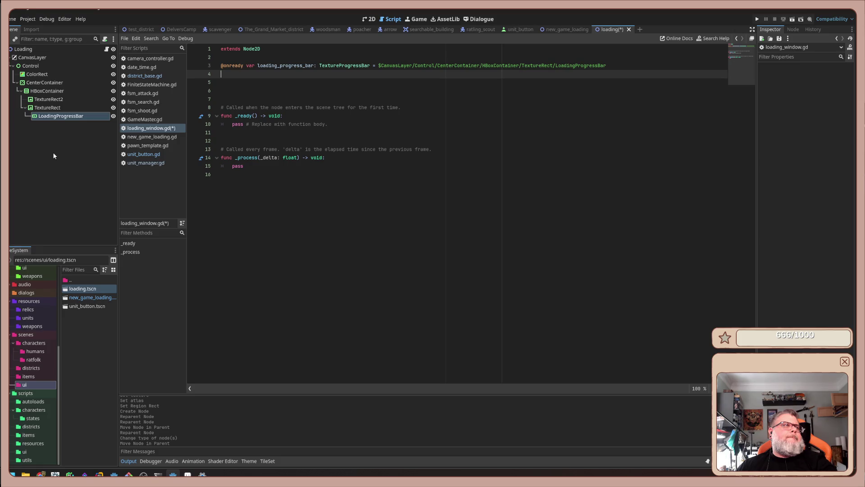
left_click(48, 100)
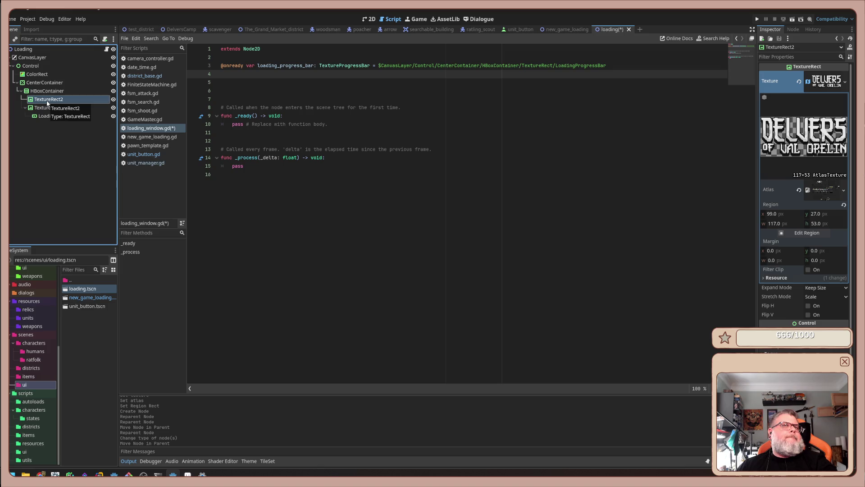
Rename TextureRect2 to Logo and save the loading scene and script.
double_click(46, 101)
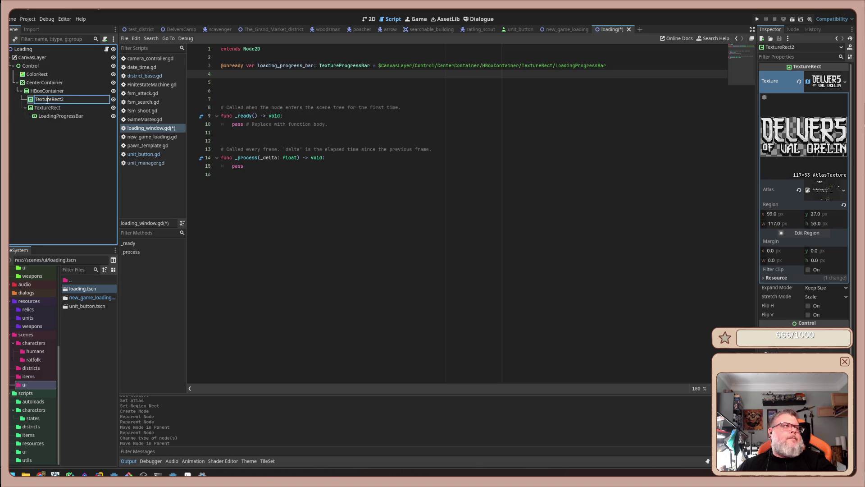
type("Logo")
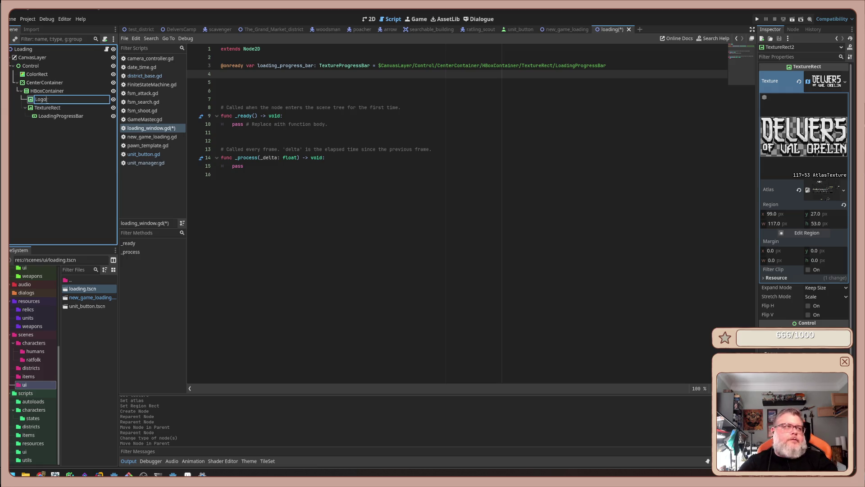
key("Return")
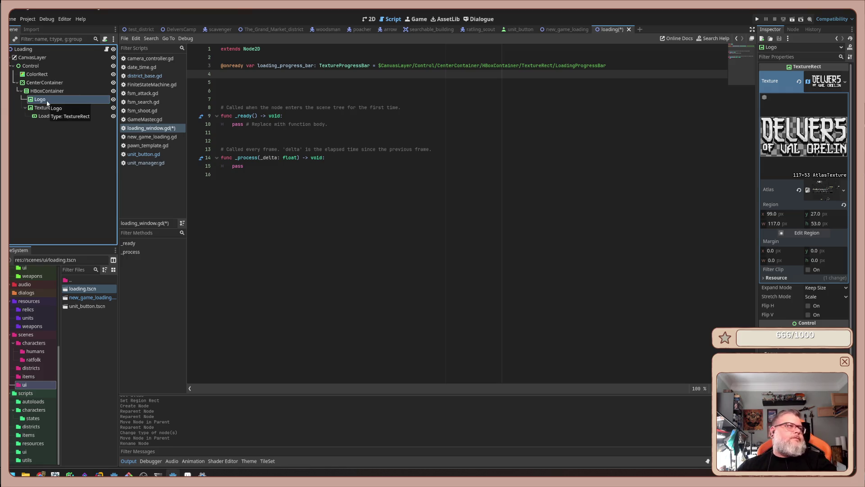
left_click(78, 167)
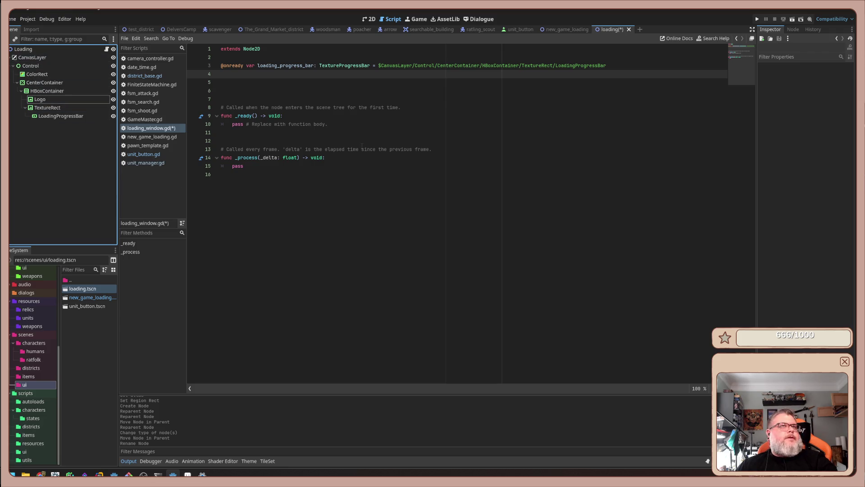
key("ctrl+s")
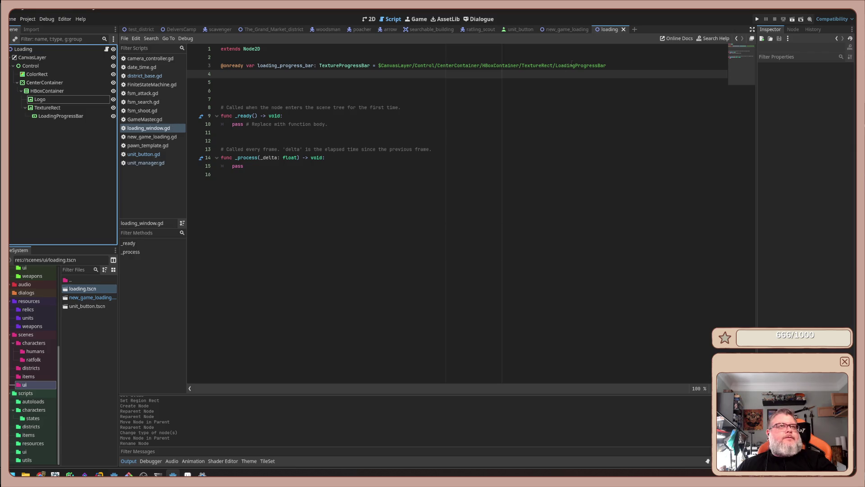
key("ctrl+shift+Tab")
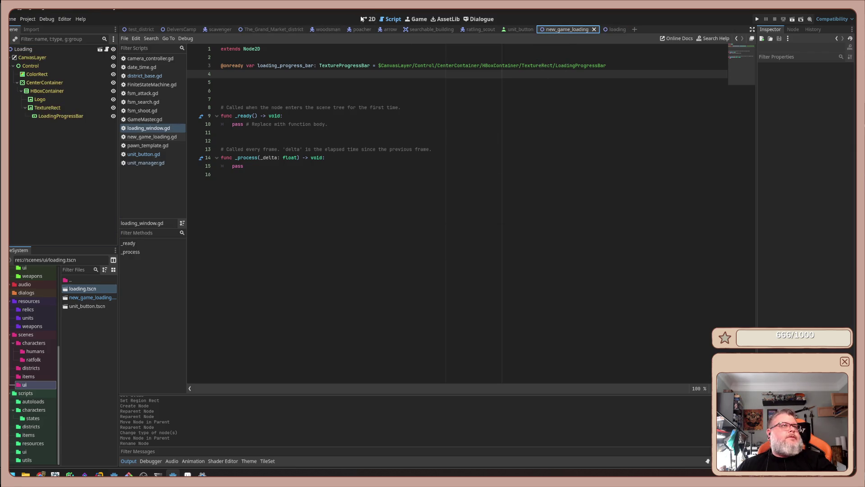
Close the loading scene tab, run the project, and view the debugger's progress-bar errors.
left_click(366, 19)
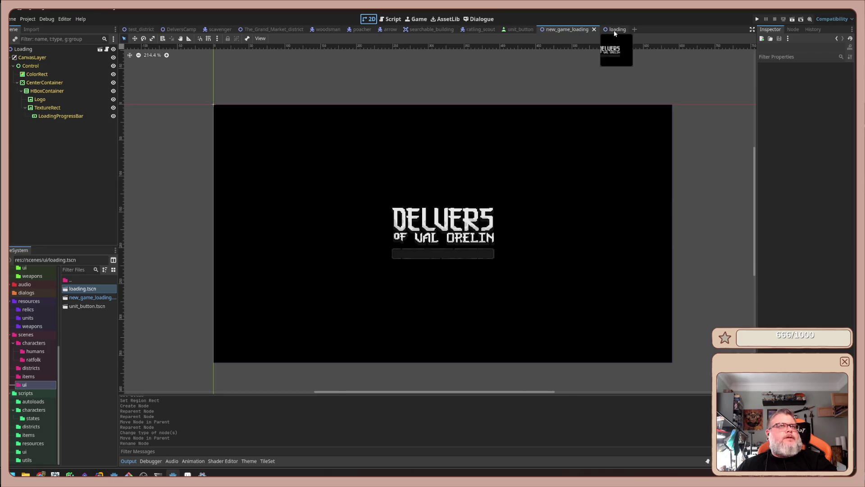
left_click(621, 30)
middle_click(613, 30)
left_click(758, 19)
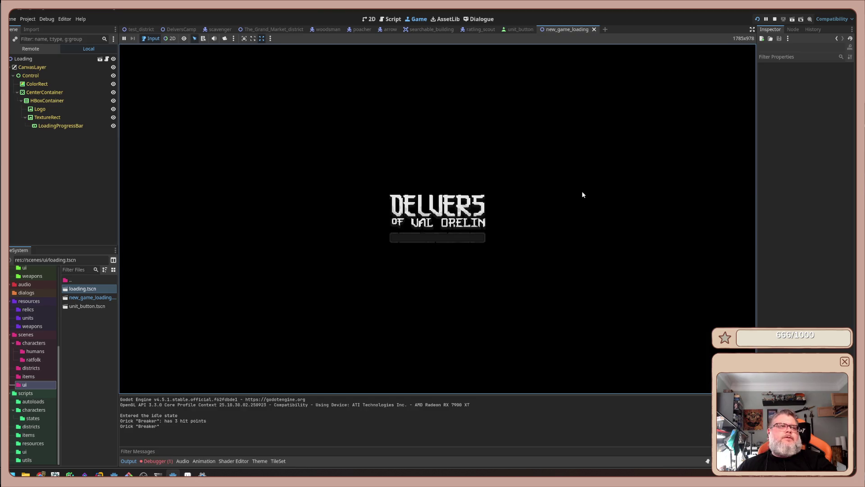
left_click(156, 461)
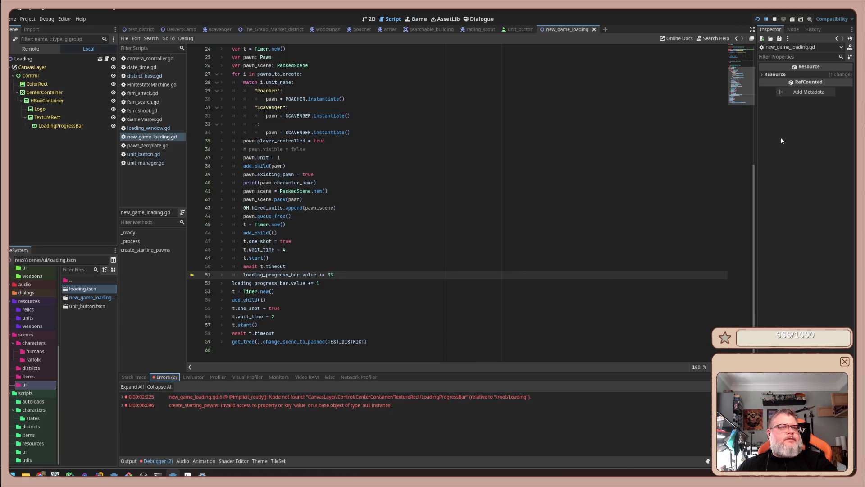
Stop the running game and open new_game_loading.gd in the script editor.
left_click(774, 19)
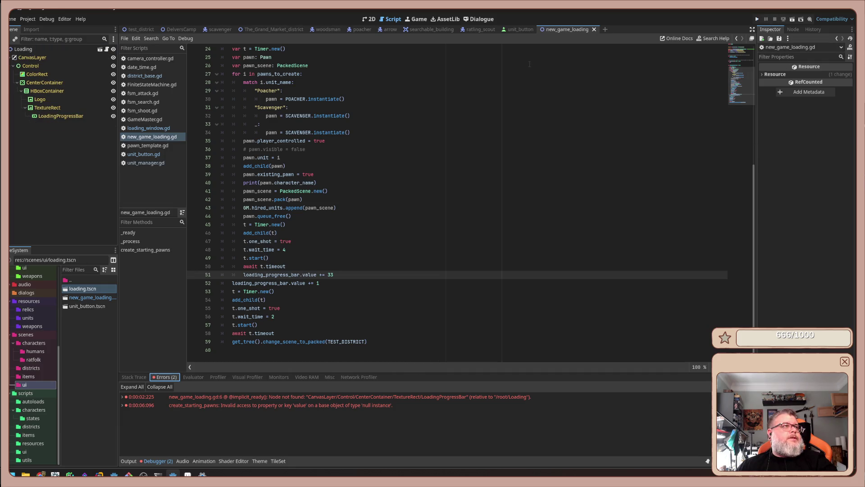
left_click(550, 32)
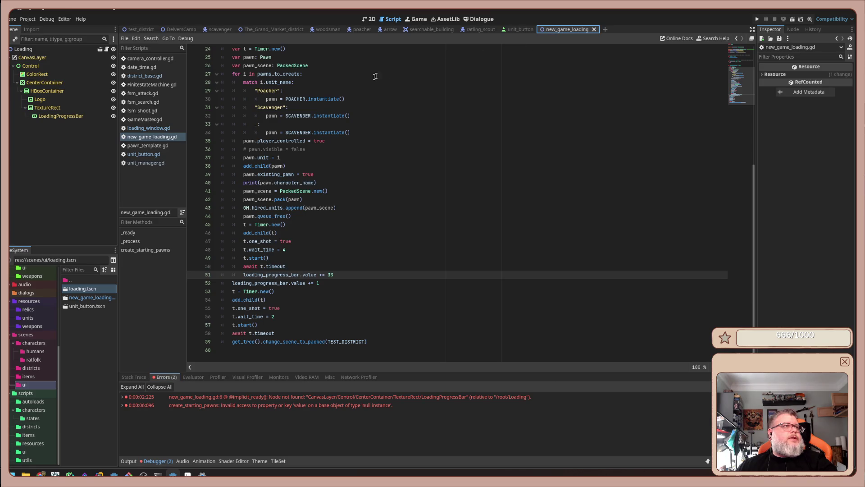
left_click(151, 139)
scroll(344, 132, "up", 8)
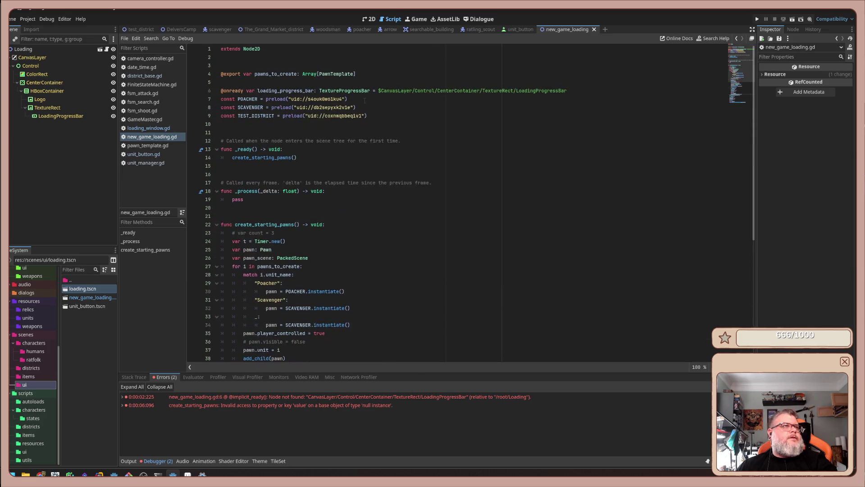
left_click_drag(577, 90, 220, 91)
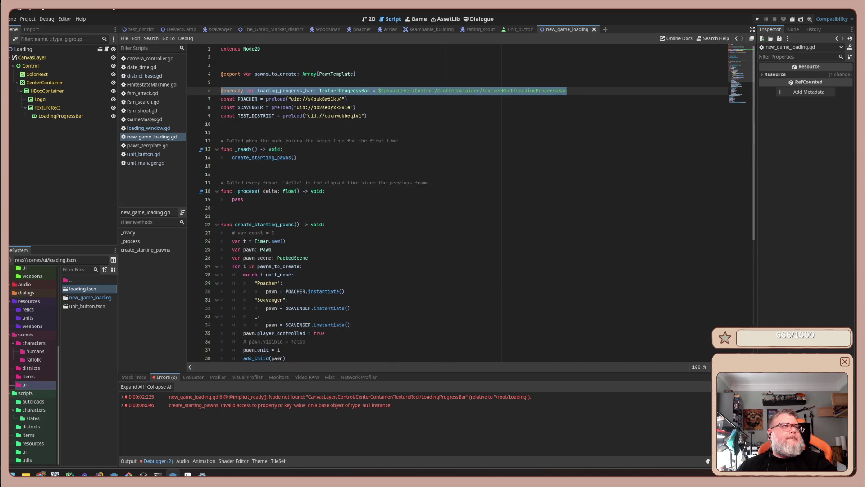
key("Delete")
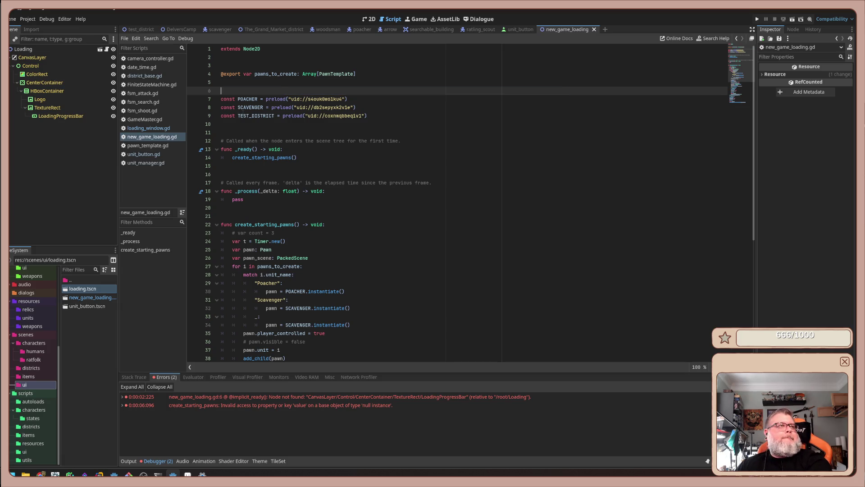
left_click_drag(67, 116, 284, 90)
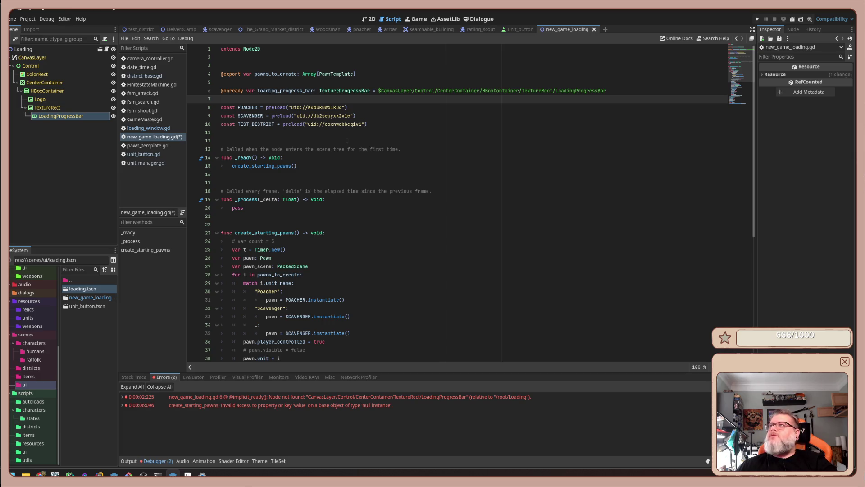
key("F6")
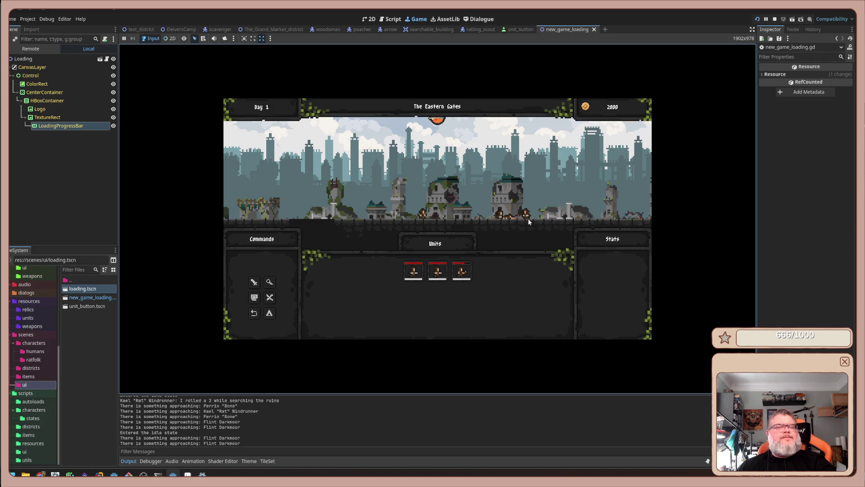
Stop the running game once it has loaded The Eastern Gates.
left_click(775, 19)
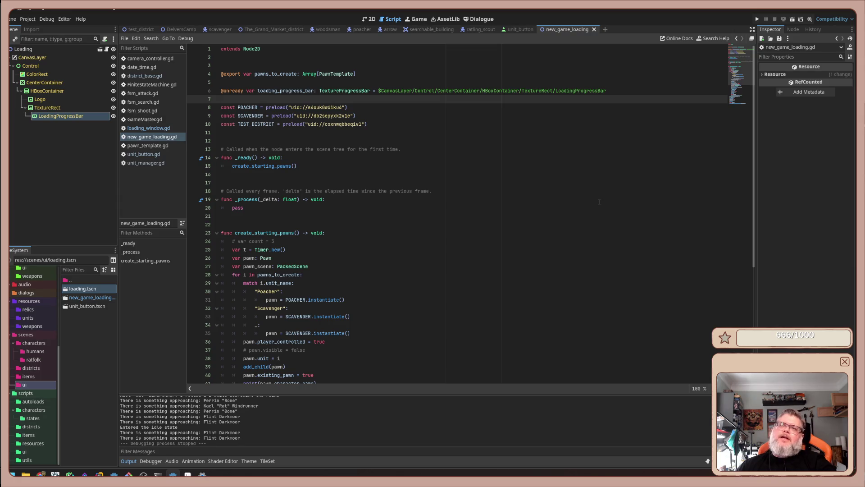